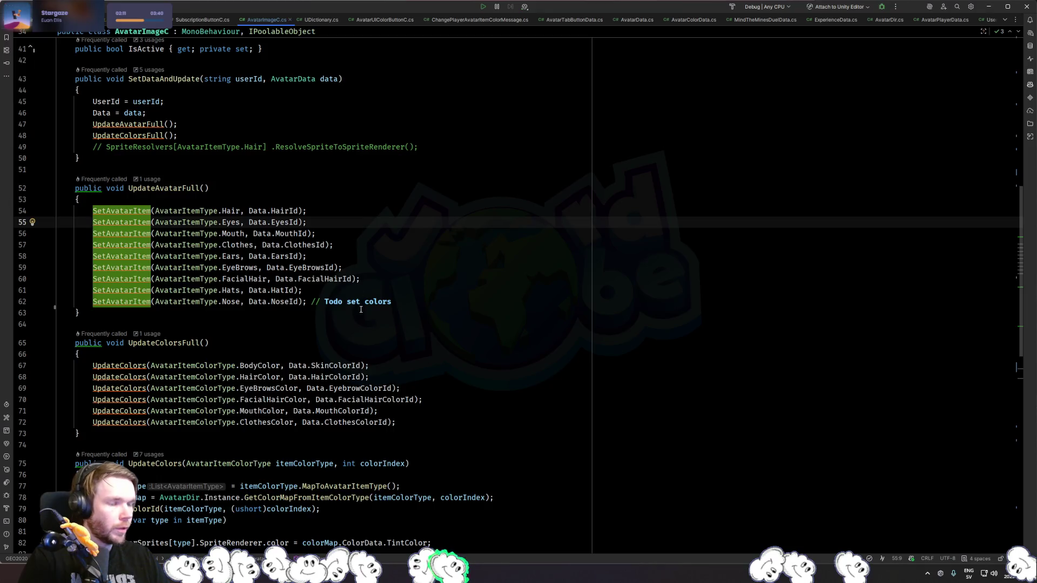
Start a new private void SetEyes() method below UpdateColorsFull.
triple_click(468, 297)
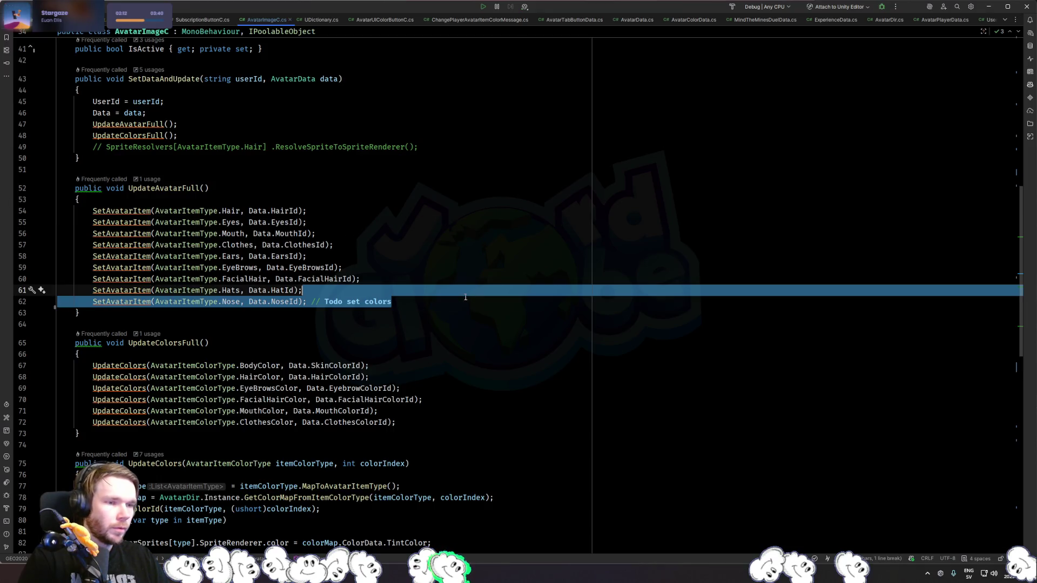
click(347, 200)
key(Down)
key(Down)
key(Down)
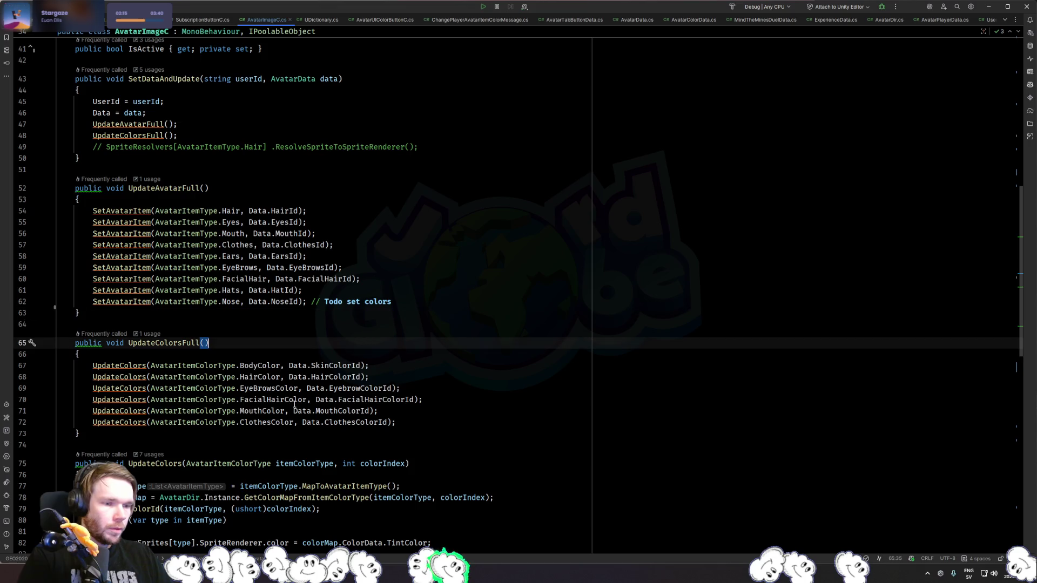
key(Return)
key(Return)
text(pri)
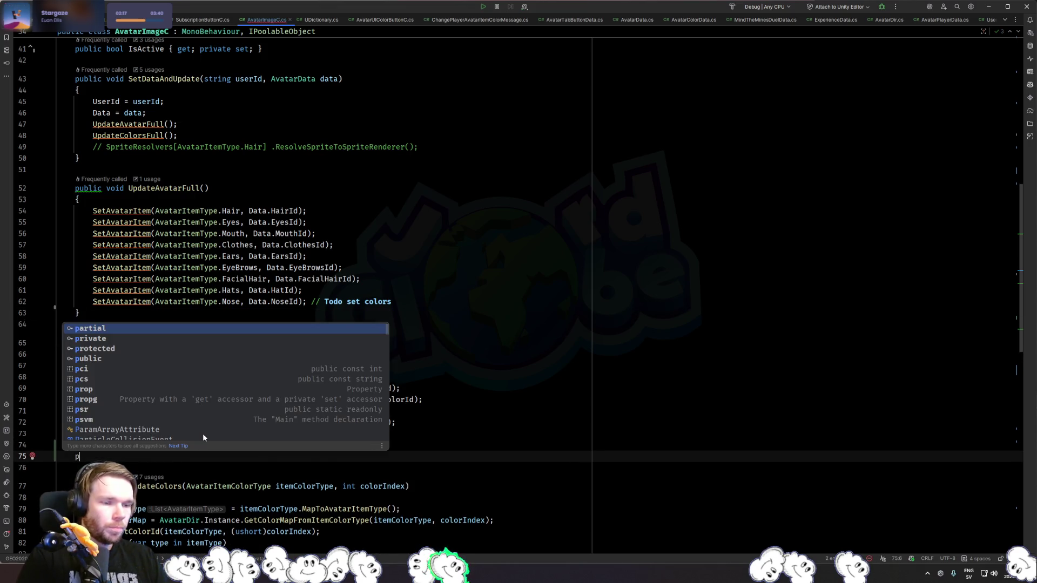
key(Return)
text(void)
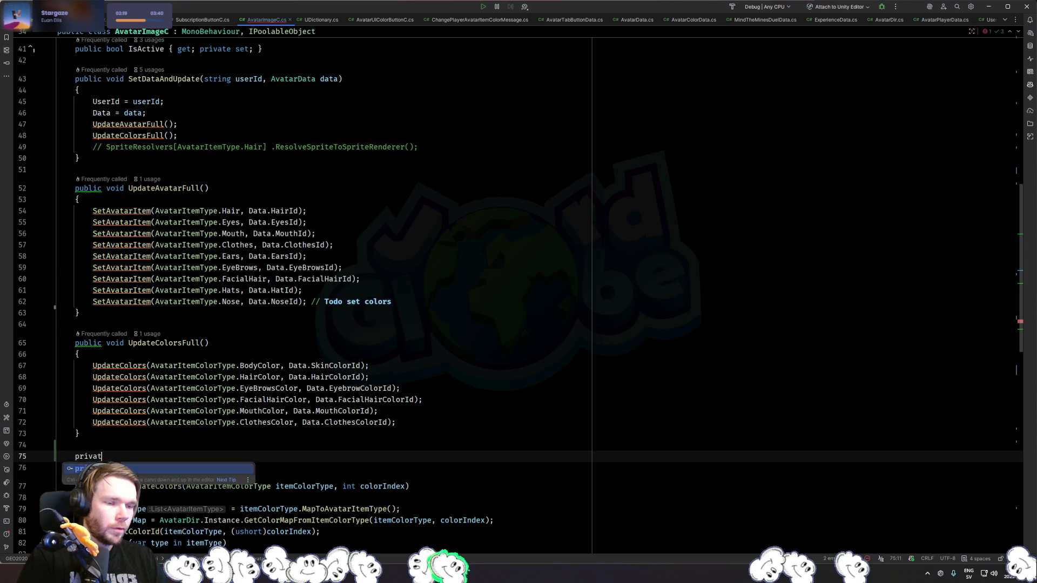
text( SetEyes(){)
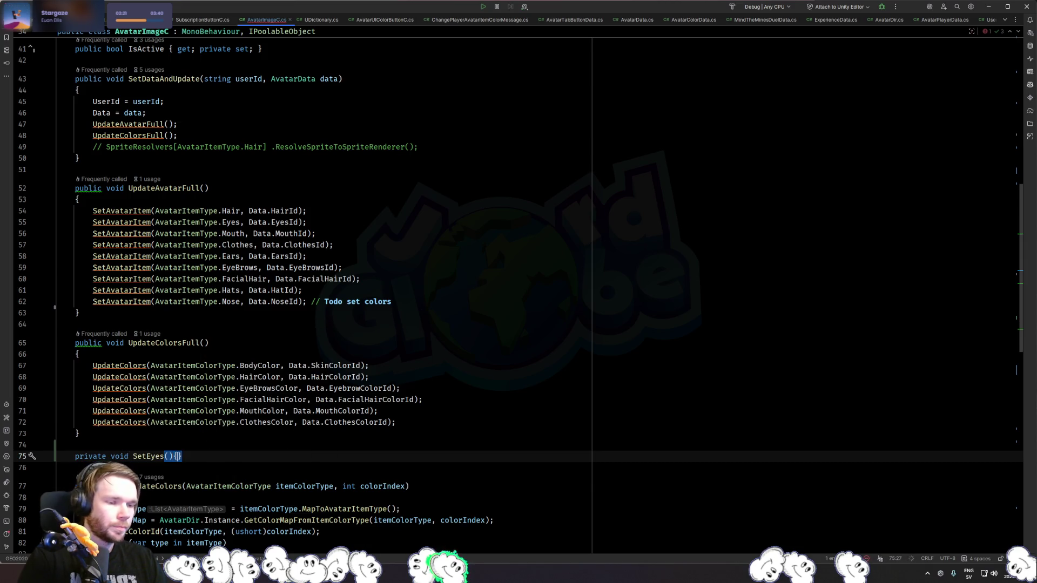
key(Return)
text({)
key(Return)
Make SetEyes call SetAvatarItem(AvatarItemType.Eyes, Data.EyesId), discarding a trial UpdateAvatarFull call.
text(Update)
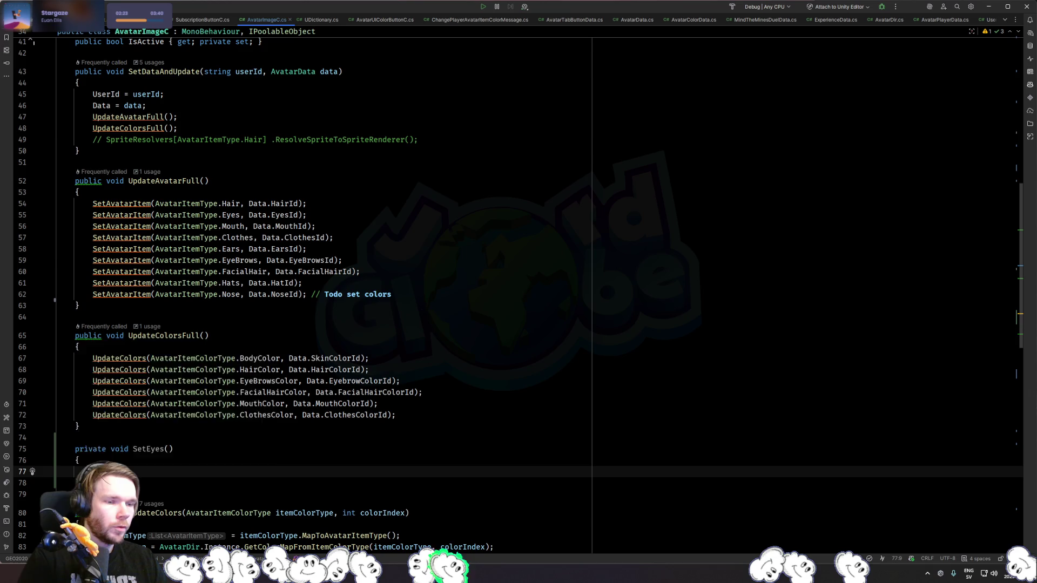
text(Av)
key(Return)
text(;)
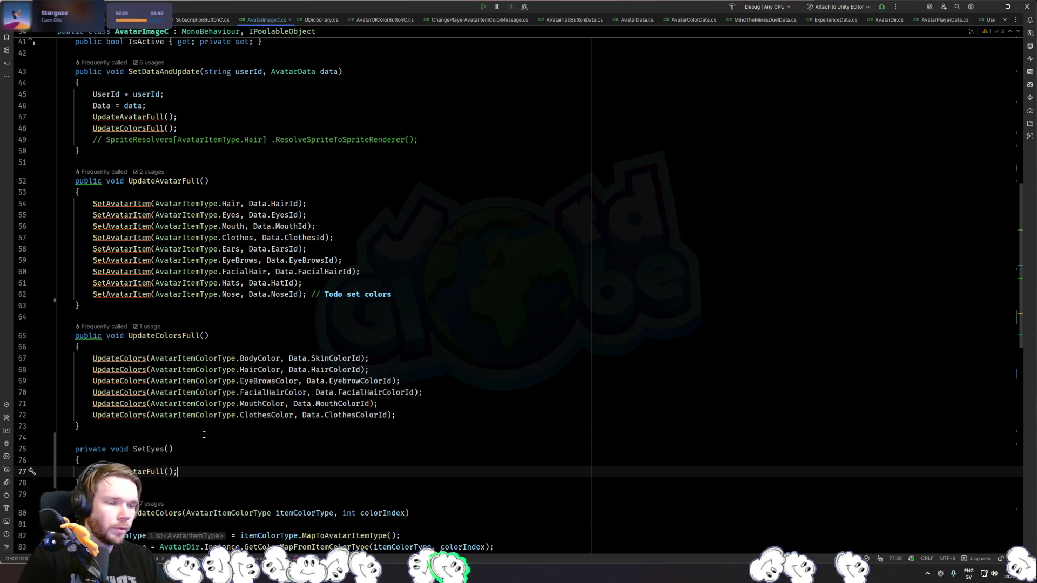
key(ctrl+BackSpace)
key(ctrl+BackSpace)
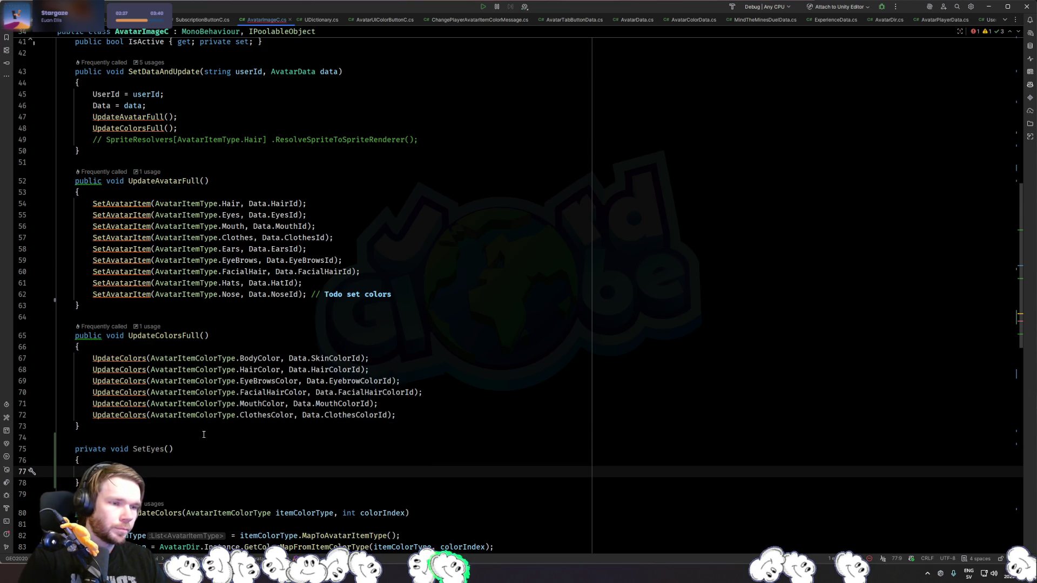
text(SetAvatarIte();)
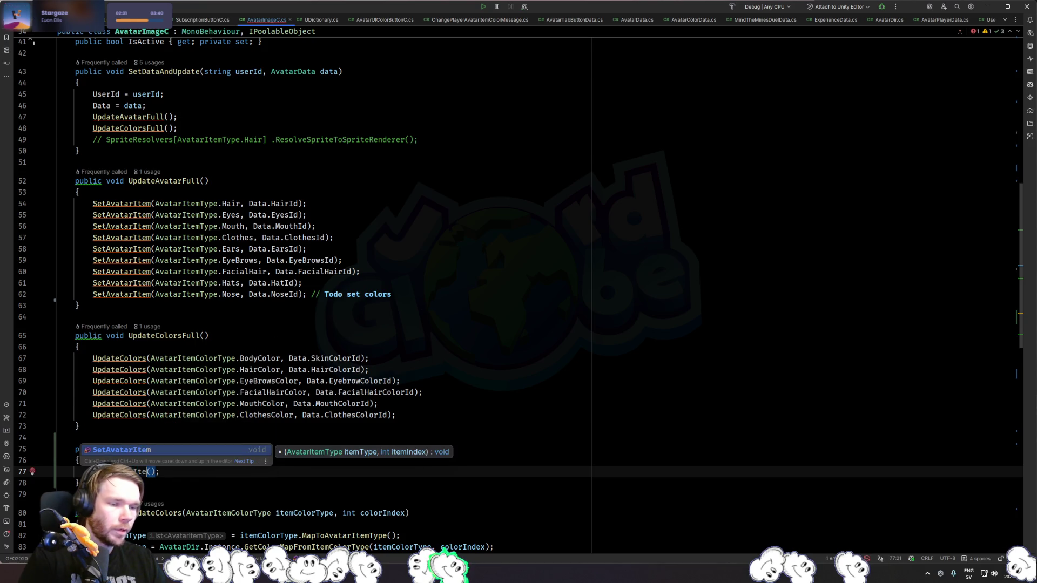
key(Return)
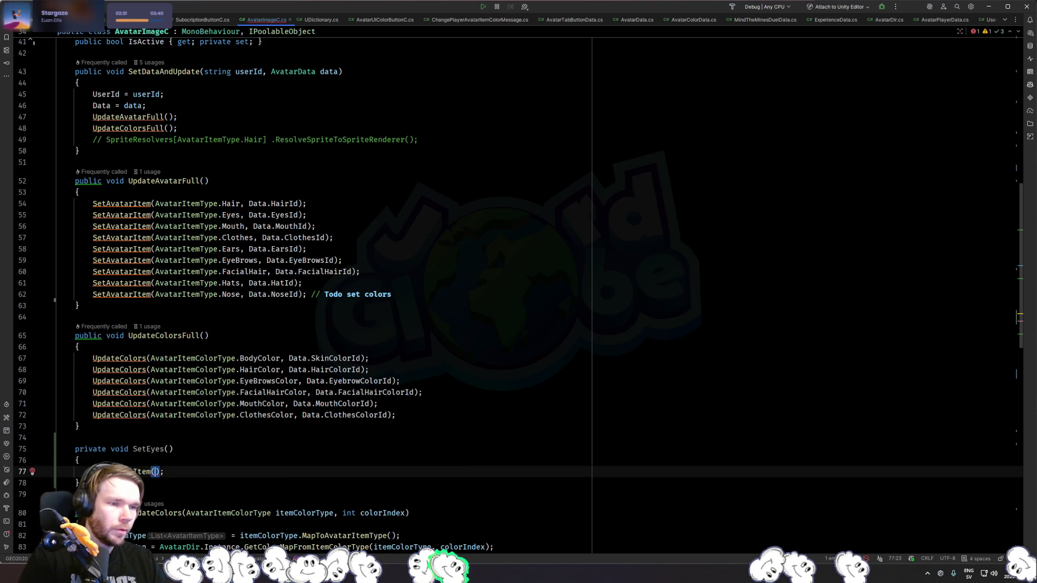
text(Eye)
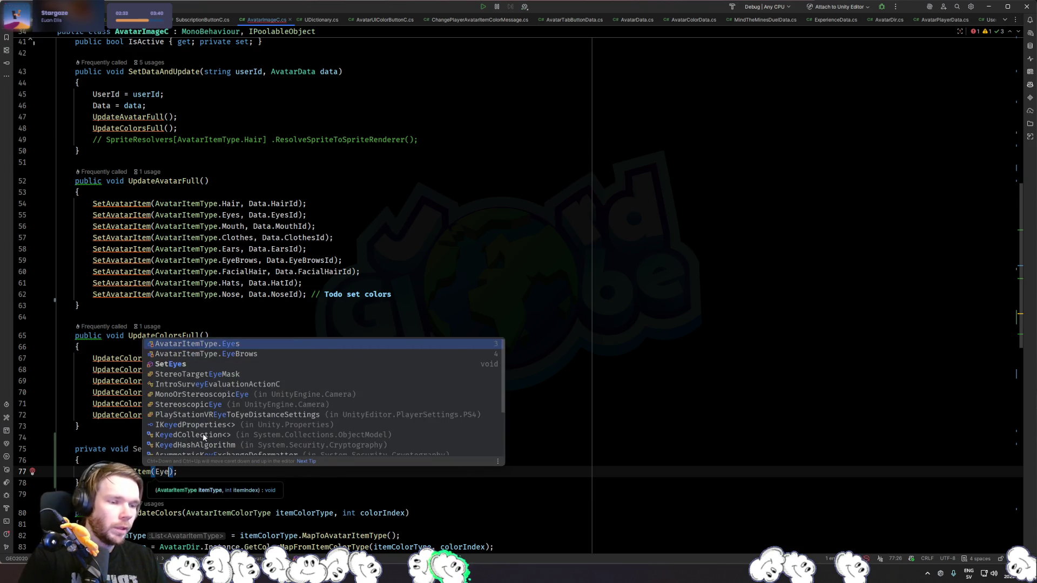
key(Return)
text(, Data.)
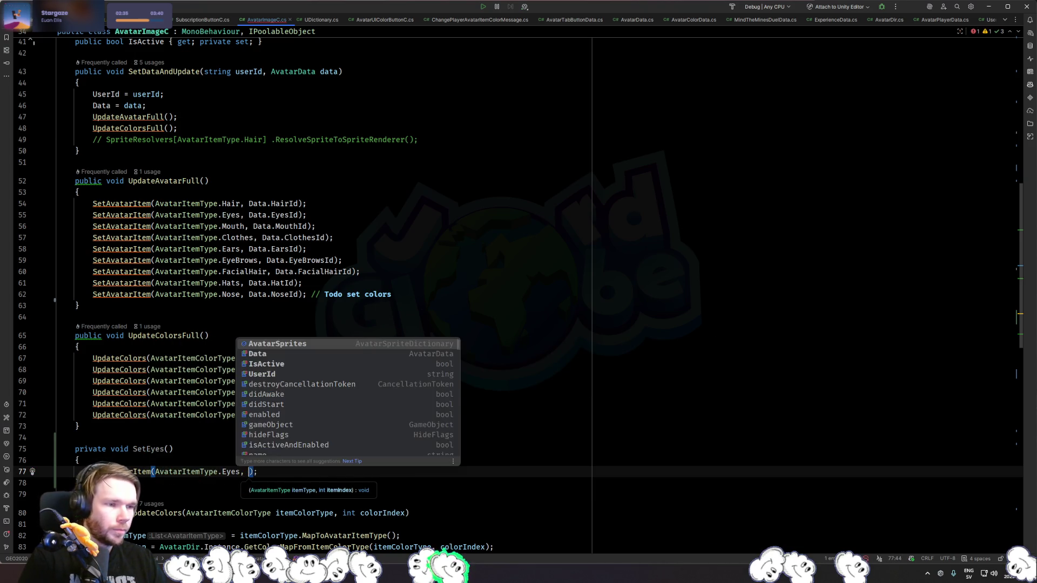
text(Eyes)
key(Return)
key(End)
Duplicate the Eyes call line and jump to the AvatarItemType enum definition.
key(ctrl+d)
scroll(240, 421, down, 2)
double_click(232, 416)
mouse_move(241, 421)
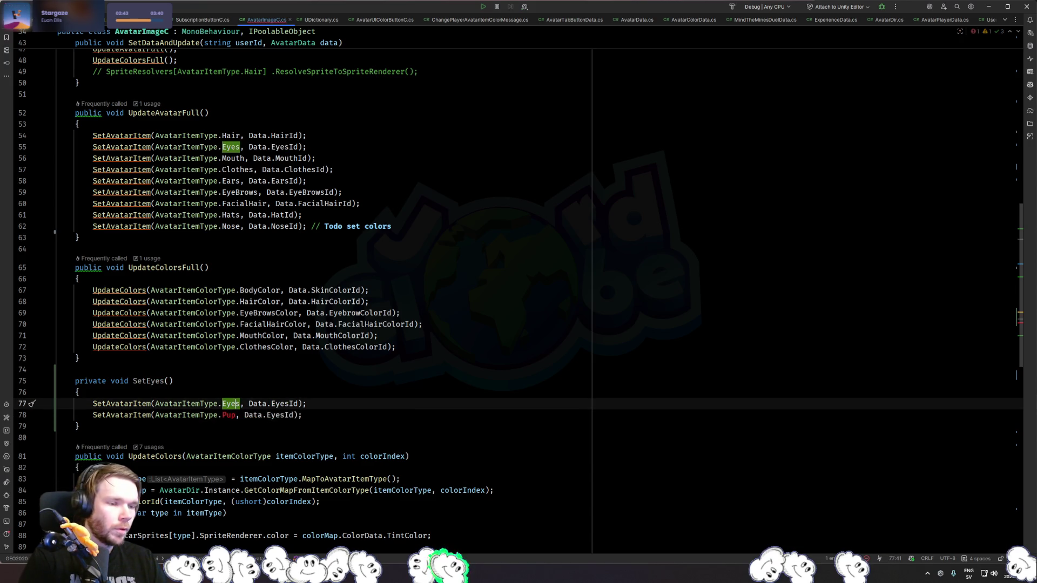
ctrl+click(240, 421)
Add a 'Pupils = 13' entry after Neck in the AvatarItemType enum.
key(Down)
key(Down)
key(Down)
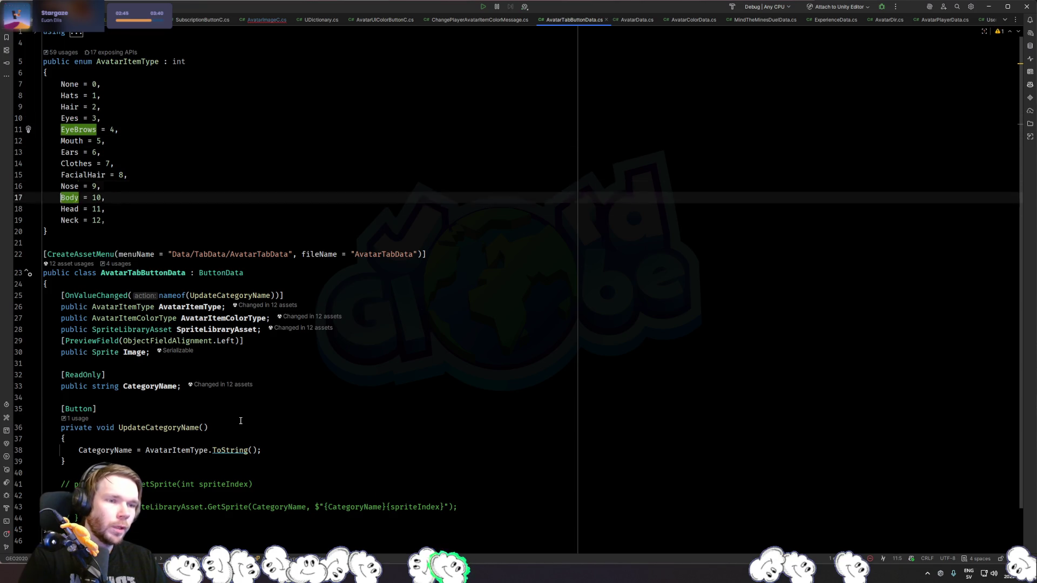
key(Up)
key(End)
key(Return)
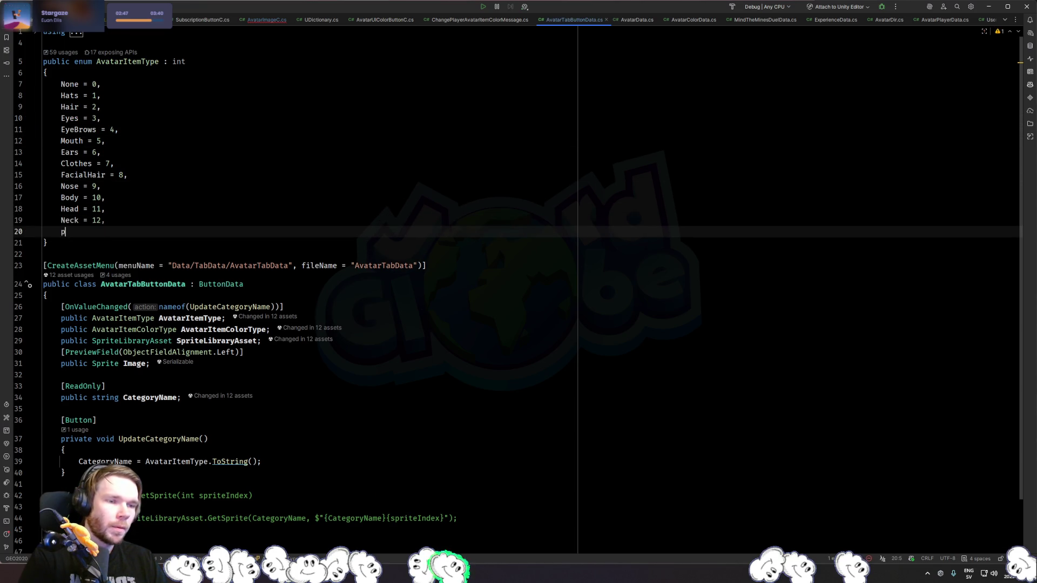
text(pupils = 13)
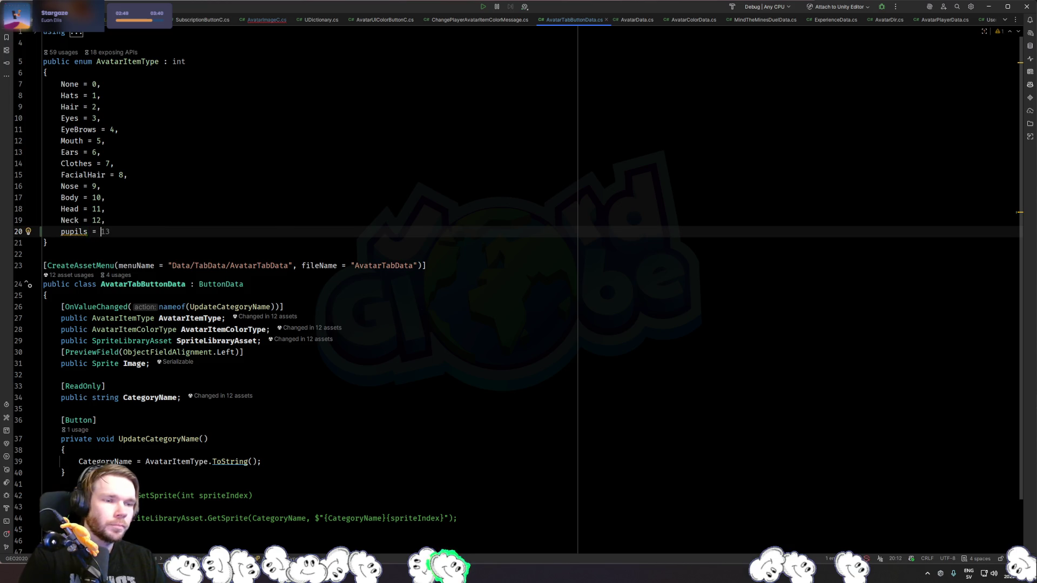
key(Up)
key(Down)
key(Home)
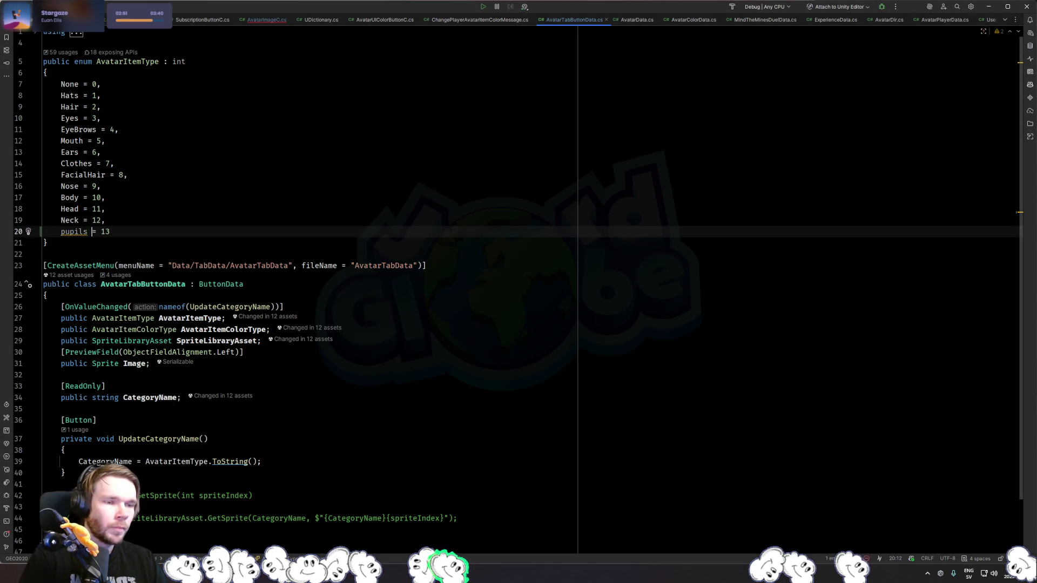
key(Delete)
text(P)
key(End)
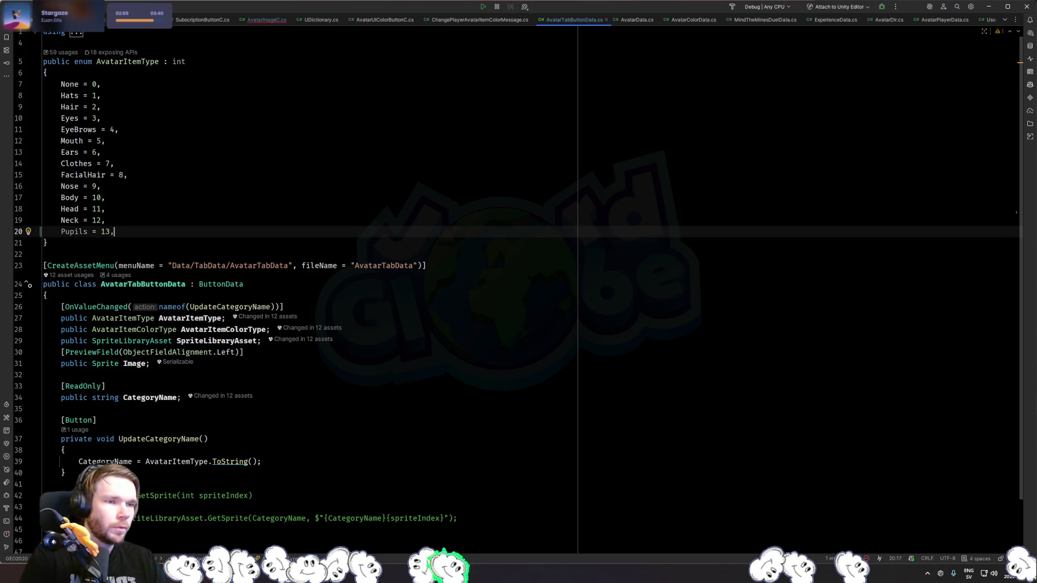
In AvatarImageC.cs, change the duplicated call's item type from Eyes to Pupils.
key(ctrl+Tab)
double_click(233, 415)
text(Pupil)
key(Return)
Replace the direct Eyes call in UpdateAvatarFull with a SetEyes call.
click(362, 147)
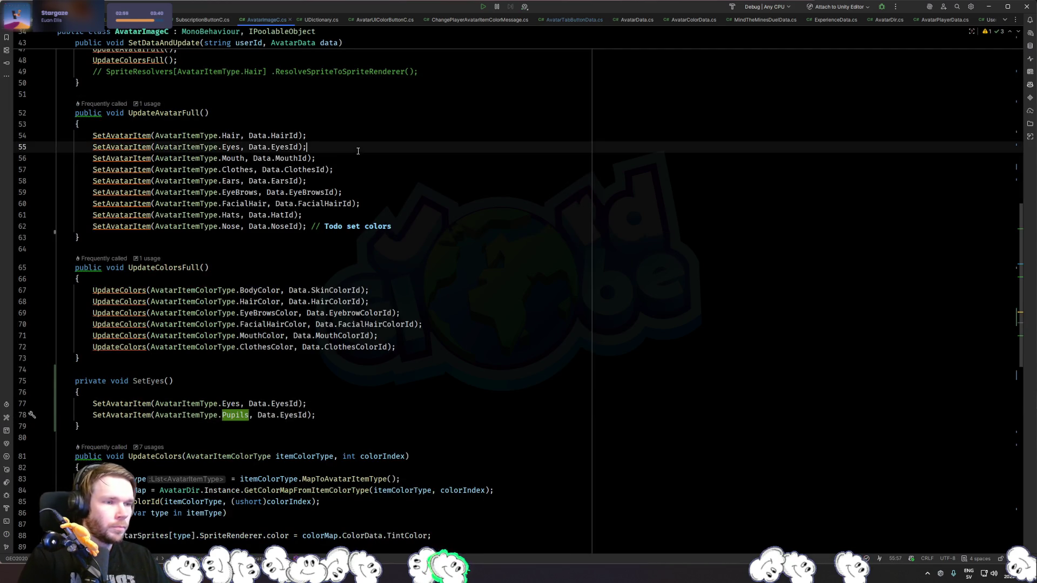
click(357, 177)
click(342, 145)
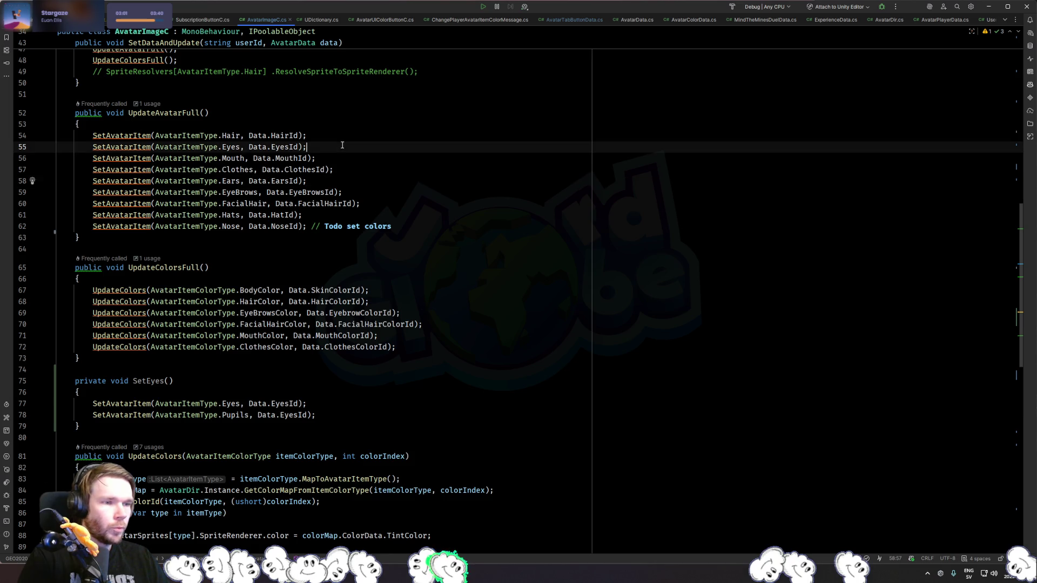
key(ctrl+x)
text(SetE)
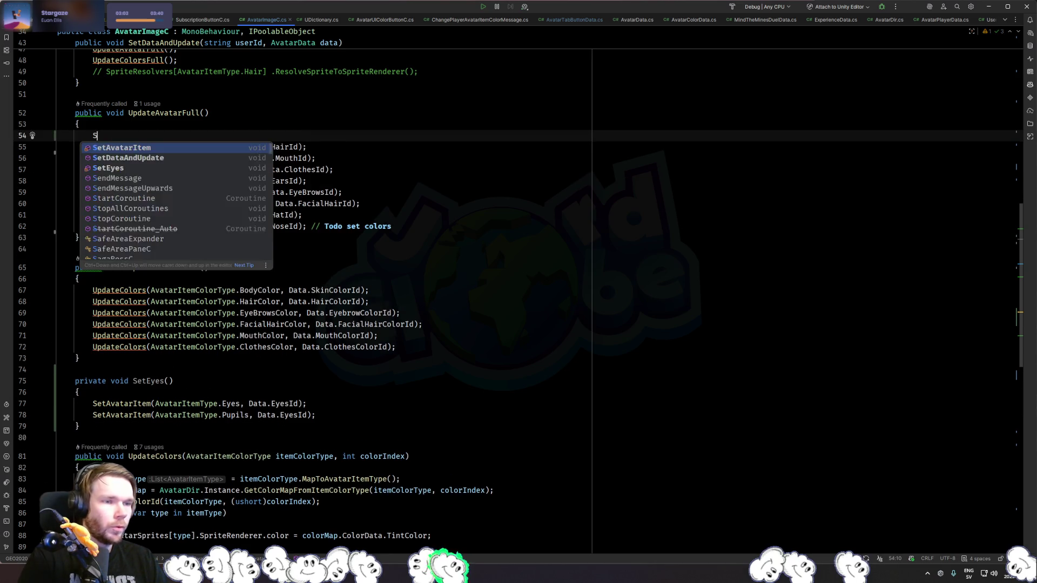
key(Return)
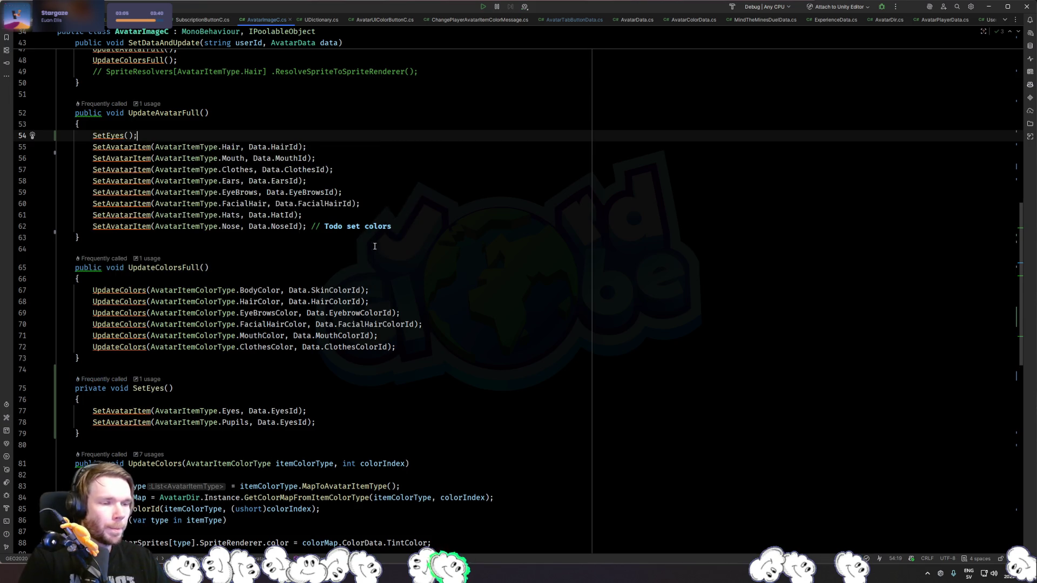
Duplicate the SetEyes method as an overload taking int itemIndex.
click(310, 410)
scroll(222, 232, down, 6)
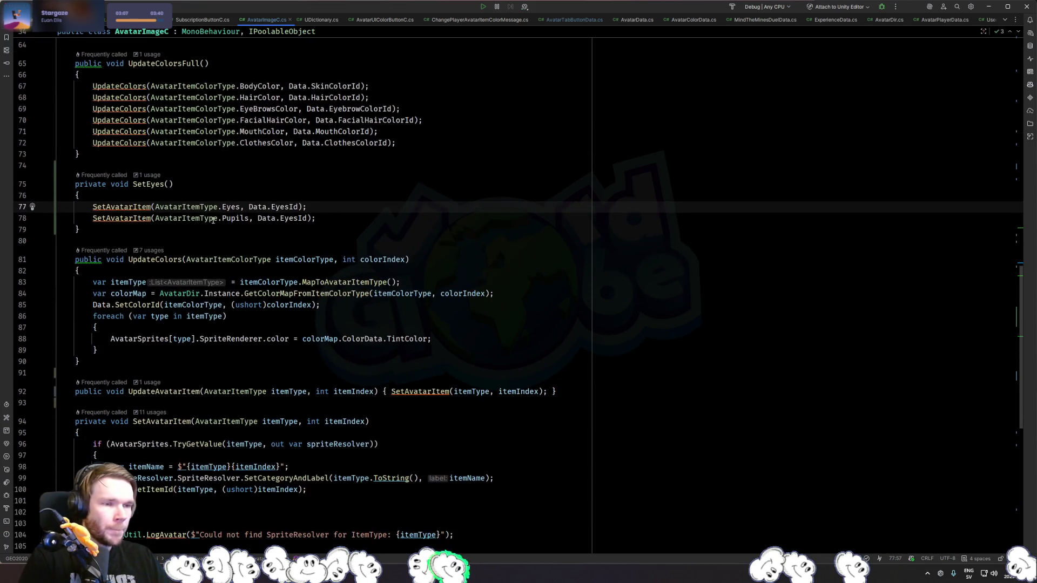
click(168, 184)
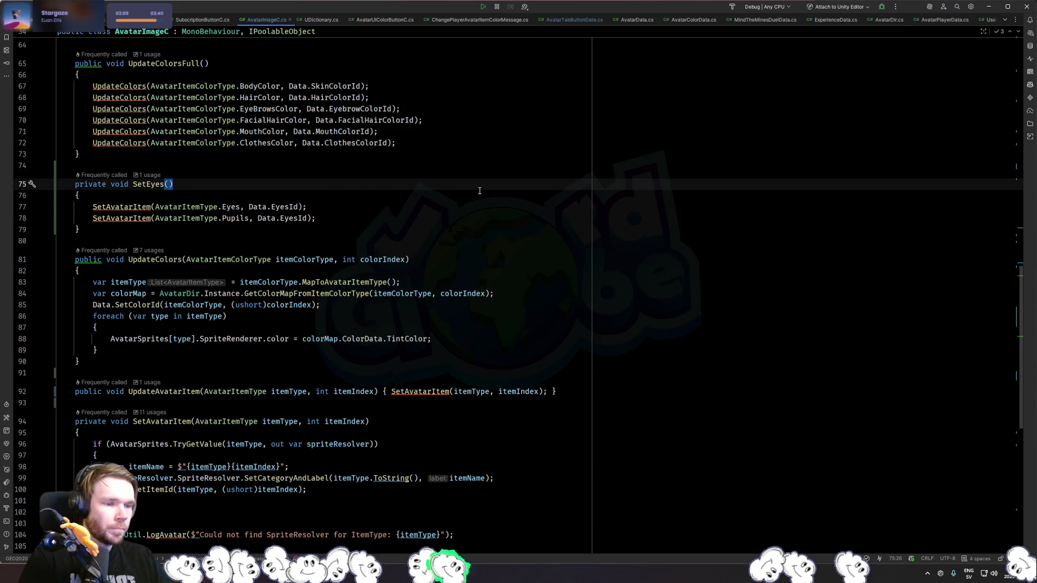
key(ctrl+w)
key(ctrl+w)
key(ctrl+w)
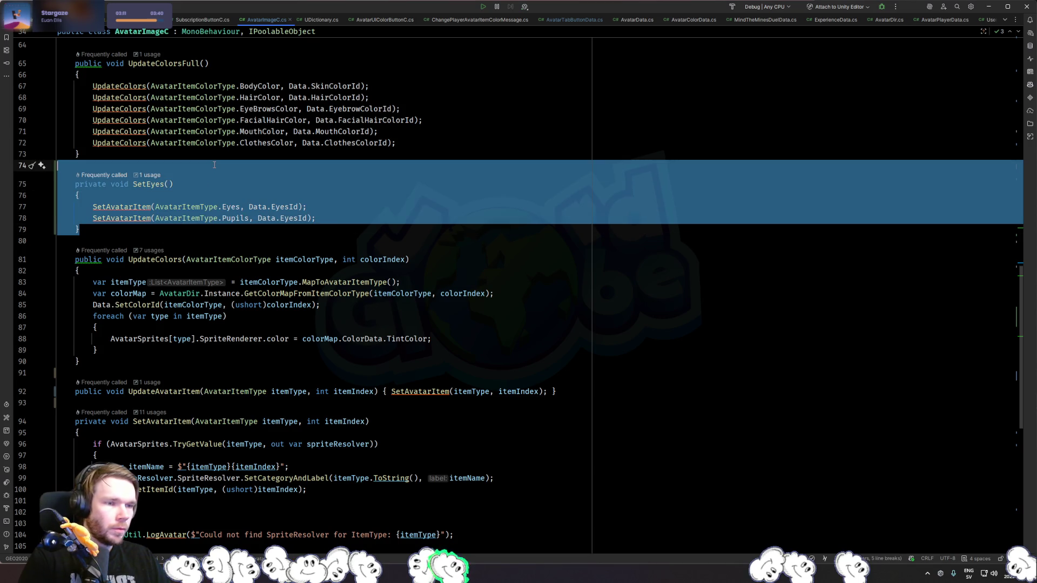
key(ctrl+d)
click(175, 238)
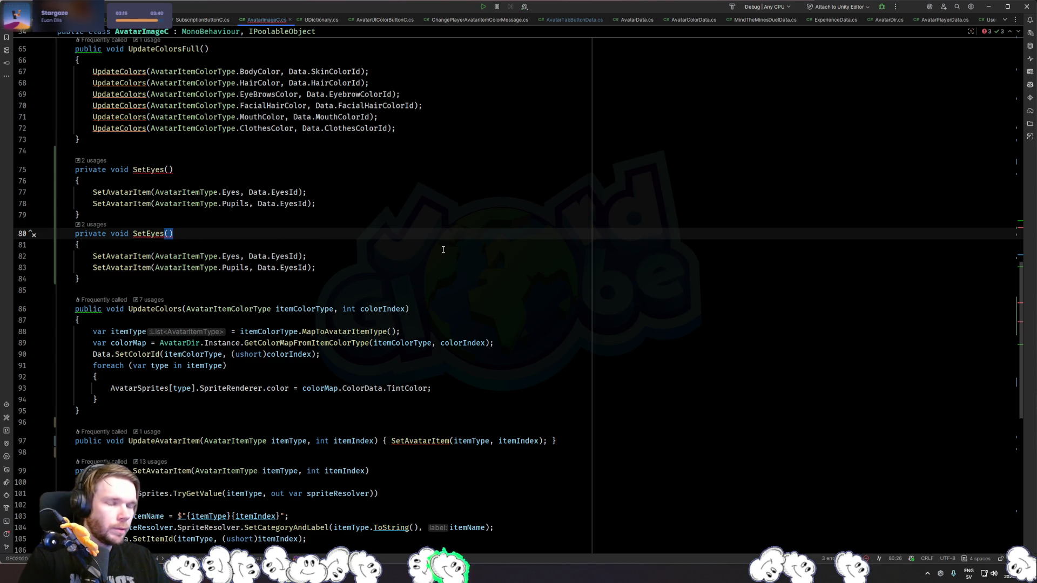
text(int itemIndex)
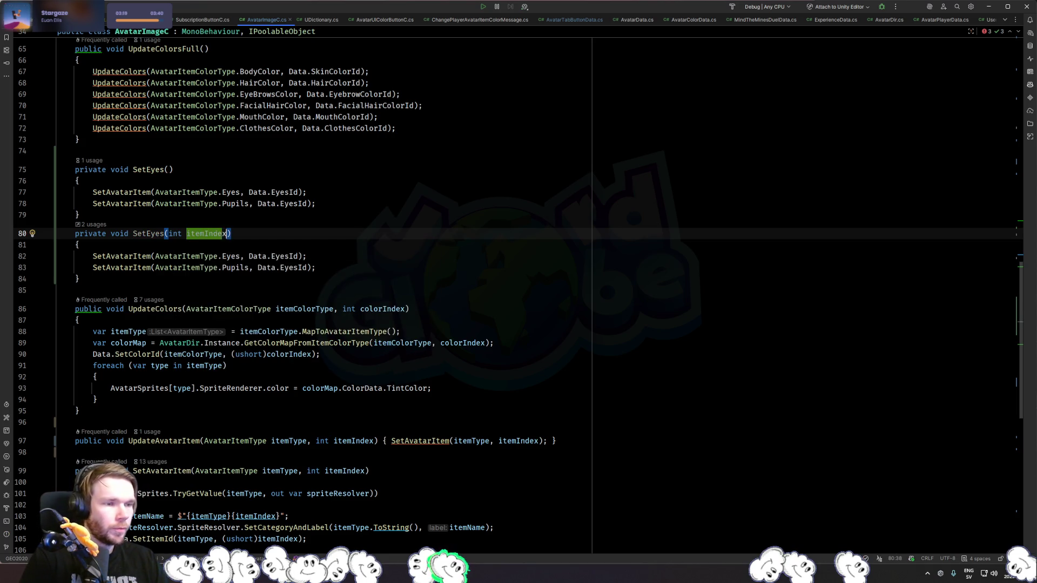
In the overload, pass itemIndex instead of Data.EyesId to both the Eyes and Pupils calls.
click(479, 242)
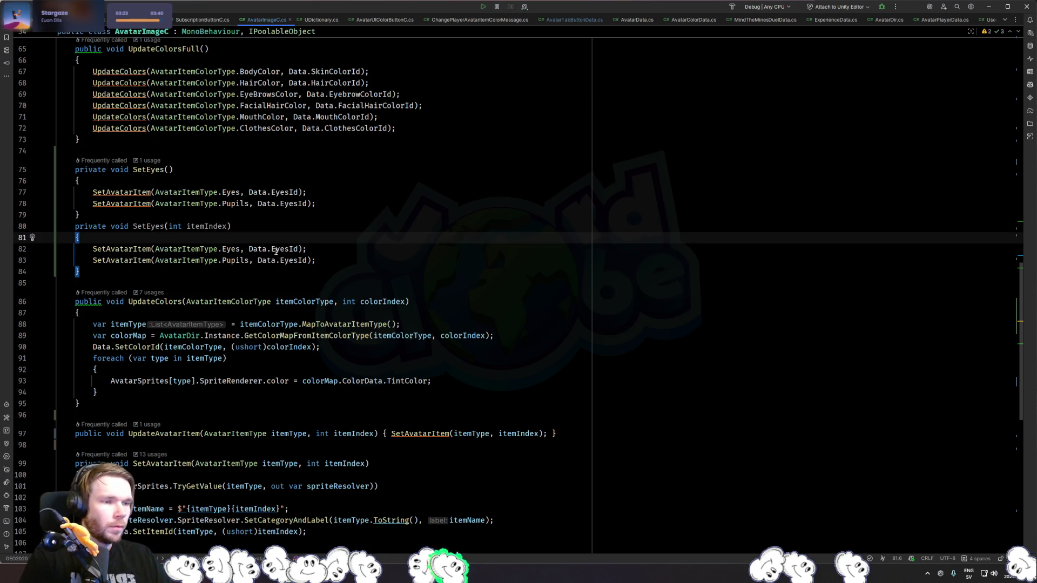
mouse_move(248, 249)
mouse_down()
mouse_move(306, 249)
mouse_move(257, 260)
mouse_up()
text(itemIndex)
click(289, 261)
text(itemIndex)
scroll(262, 252, down, 3)
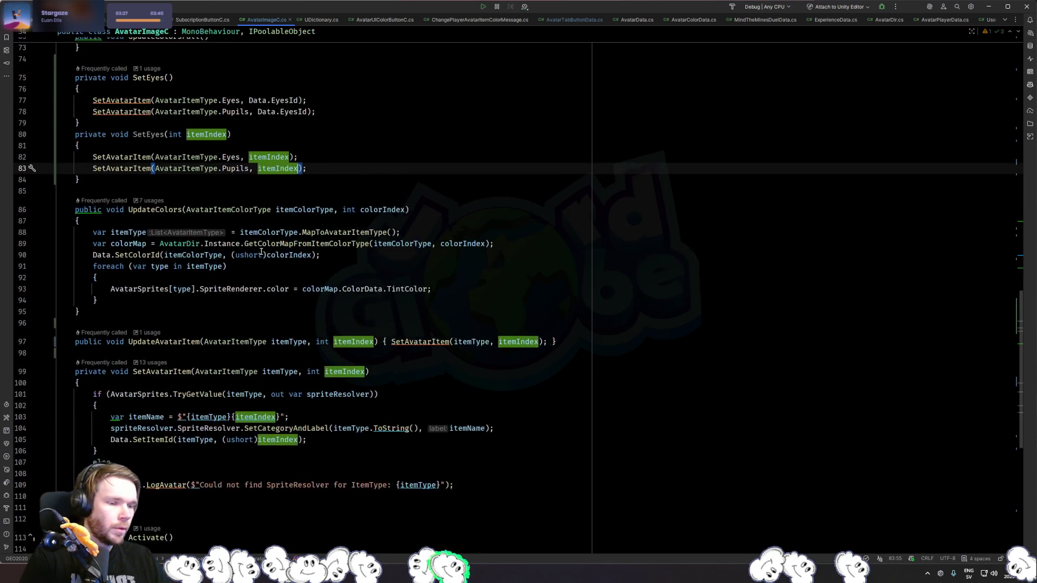
scroll(261, 252, up, 2)
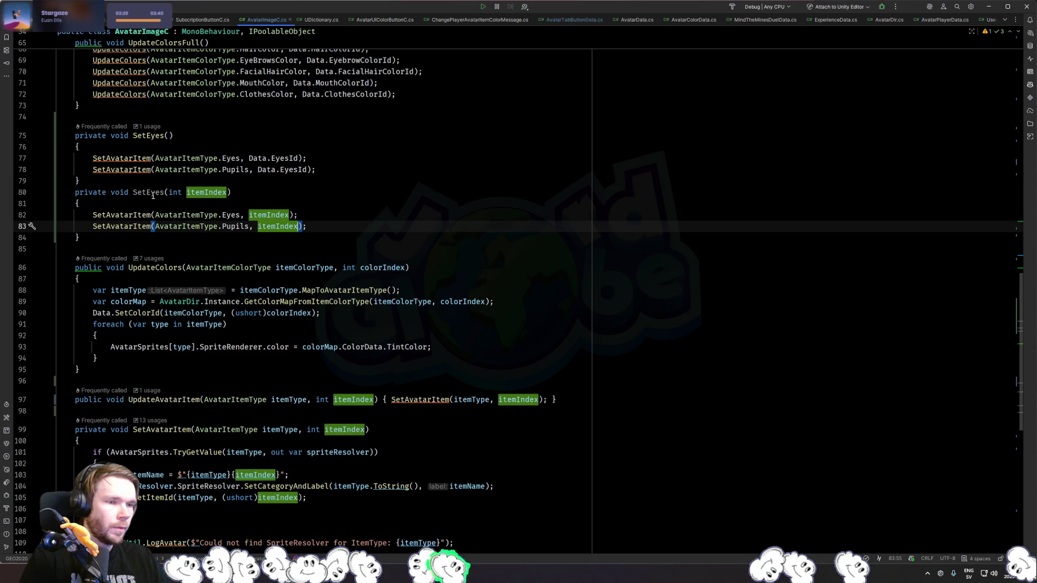
Have parameterless SetEyes call SetEyes(Data.EyesId), deleting the duplicate and old SetAvatarItem lines.
click(309, 147)
key(Return)
text(SetEy)
key(Return)
text(Data)
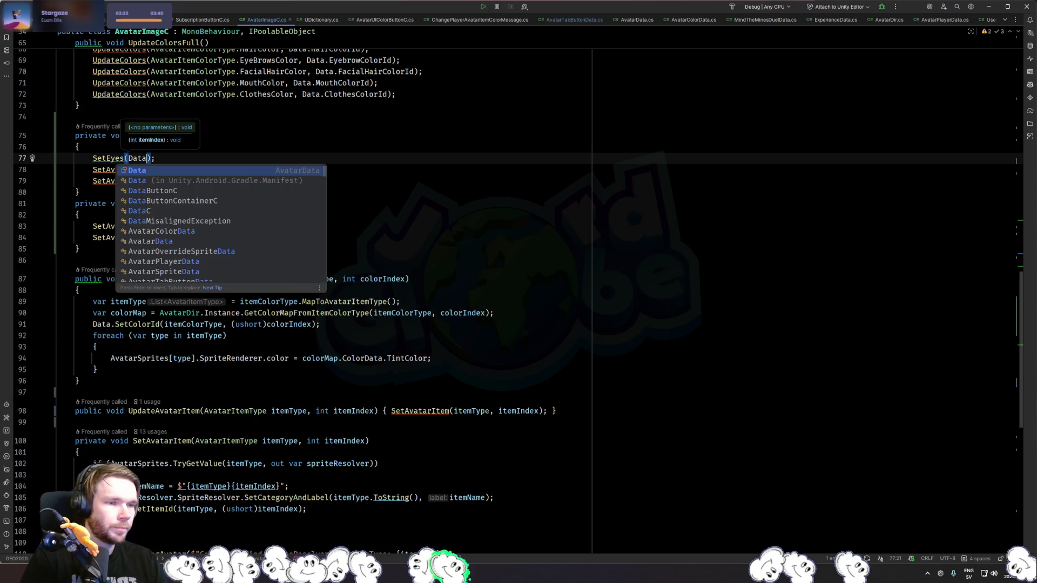
text(.Ey)
key(Return)
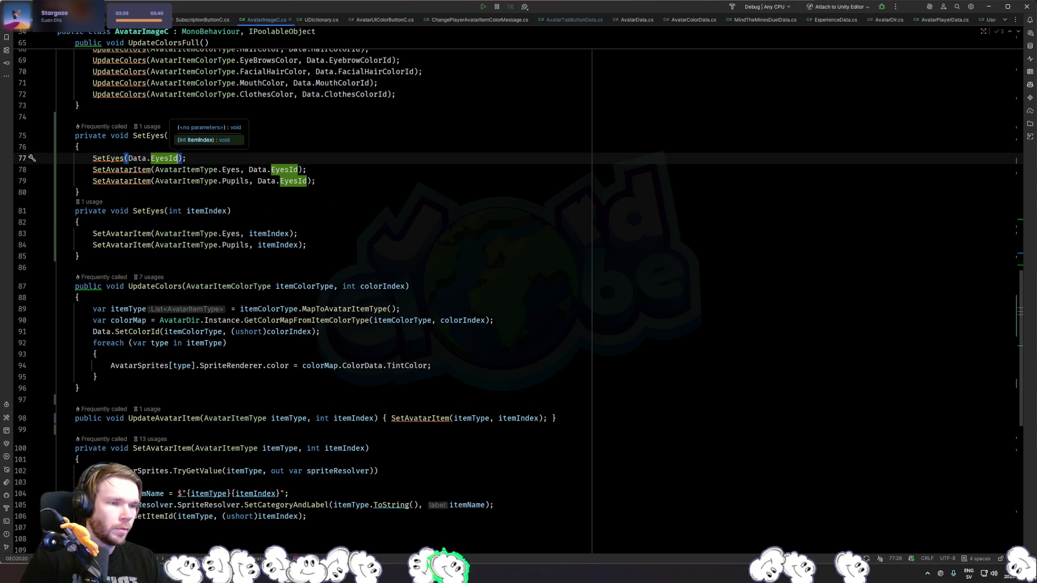
key(ctrl+d)
key(ctrl+BackSpace)
text(Eyes(Data.EyesId);)
key(Return)
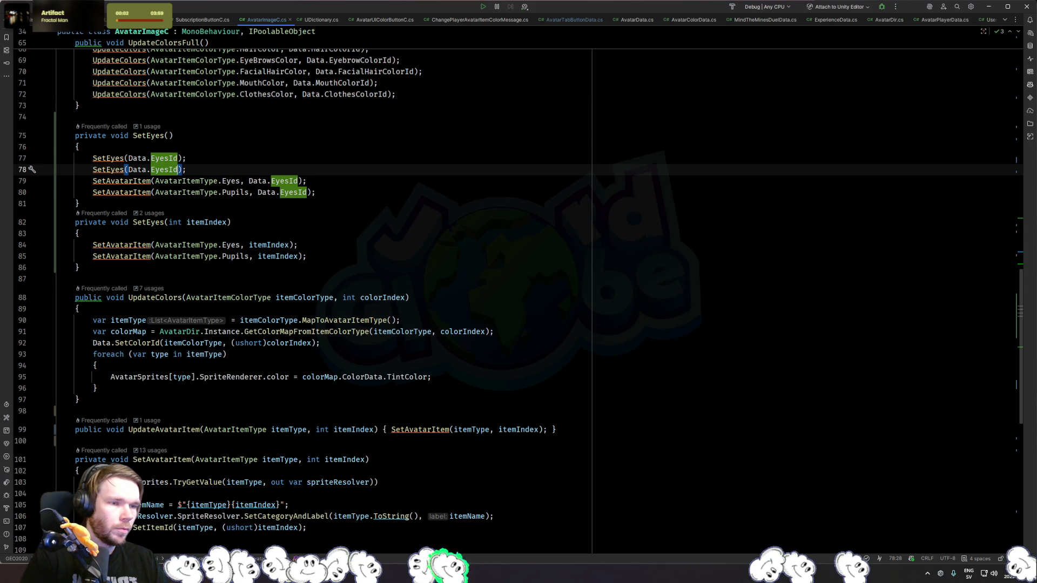
key(ctrl+y)
key(ctrl+y)
key(ctrl+y)
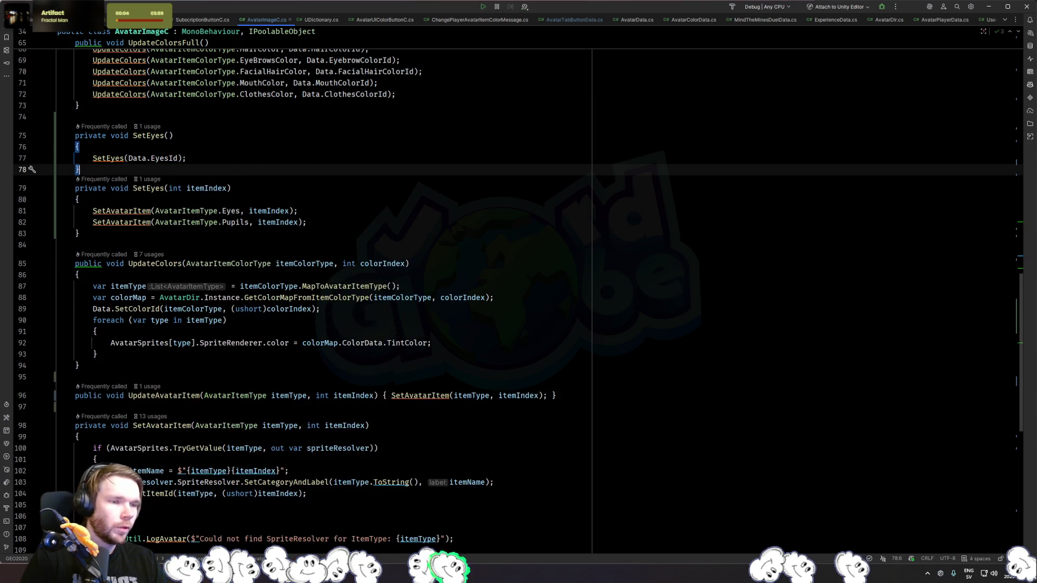
click(273, 211)
Check the usages of the SetEyes overload and of SetAvatarItem.
click(138, 189)
click(205, 155)
scroll(251, 162, down, 1)
double_click(150, 154)
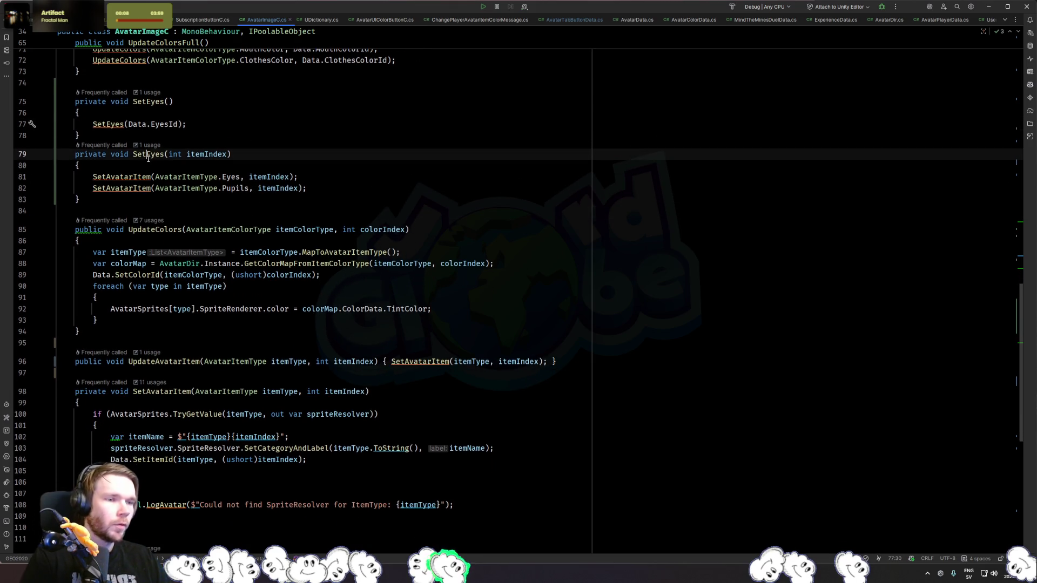
ctrl+click(163, 393)
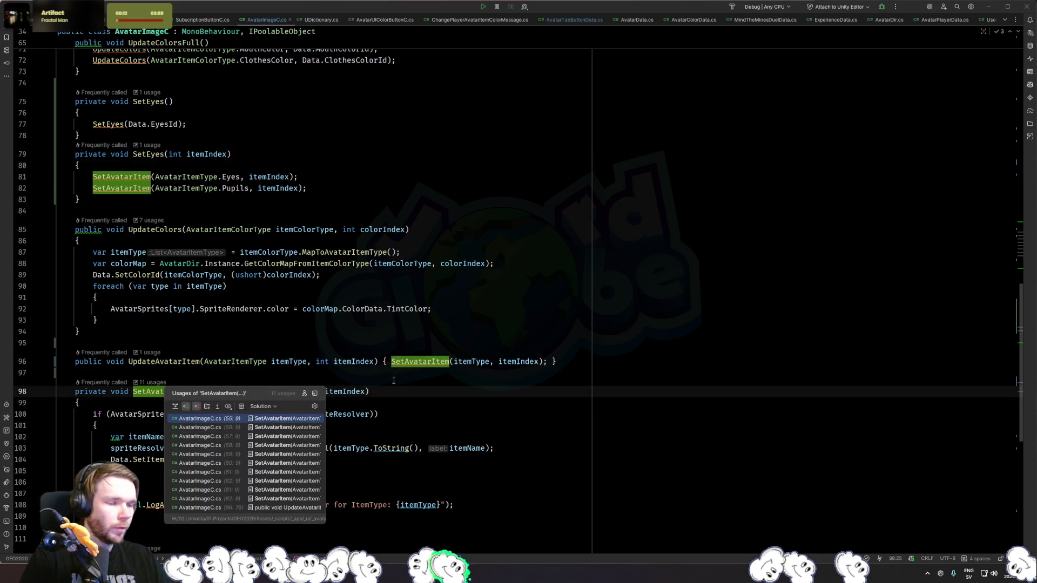
click(370, 404)
key(Return)
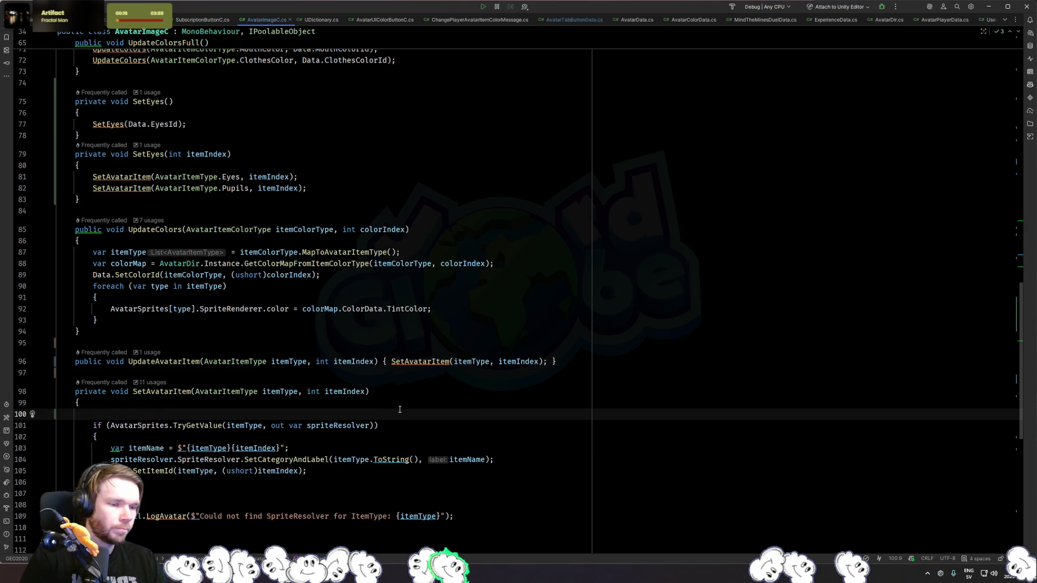
key(ctrl+z)
Add an empty private SetSpriteResolver() method after SetAvatarItem's closing brace.
scroll(270, 399, down, 4)
click(145, 393)
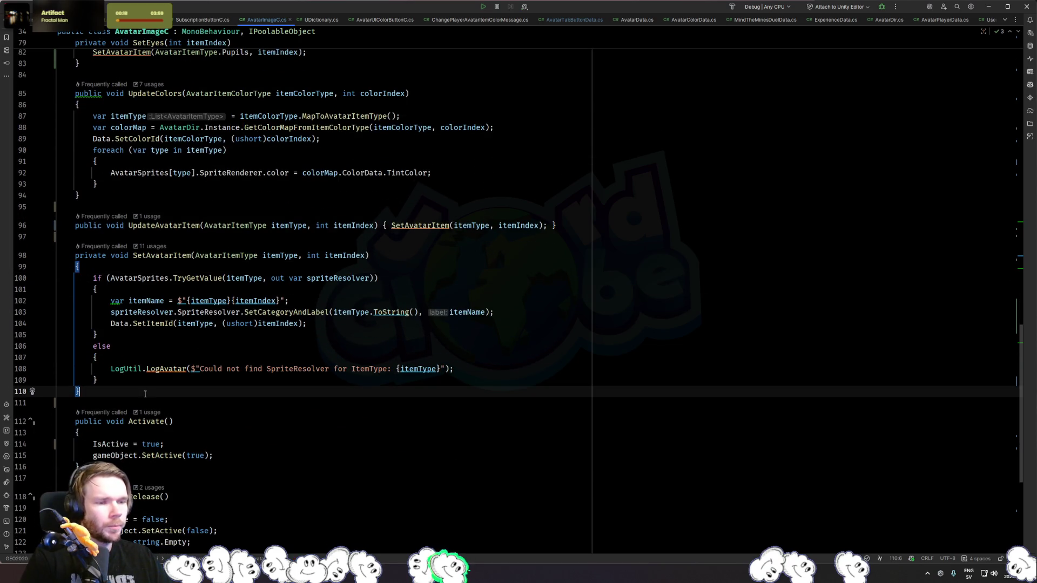
key(Return)
key(Return)
text(private voi)
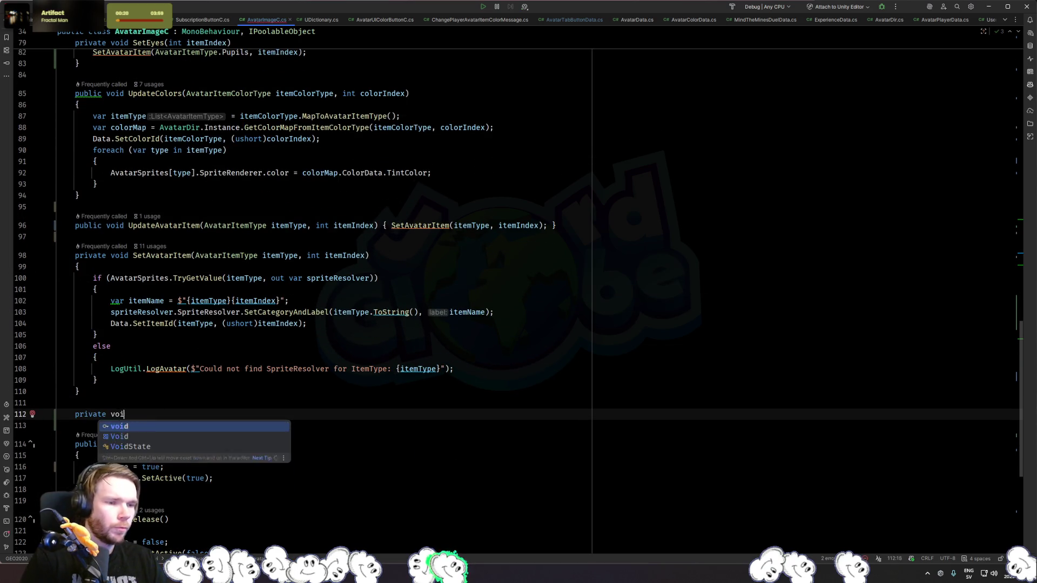
text(d SetSpriteResolver(){)
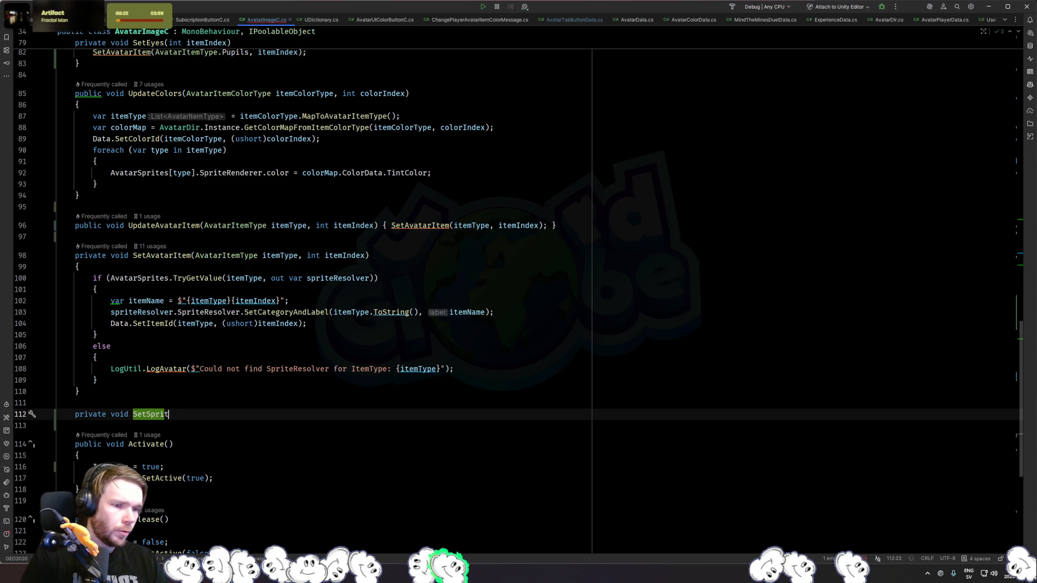
key(Return)
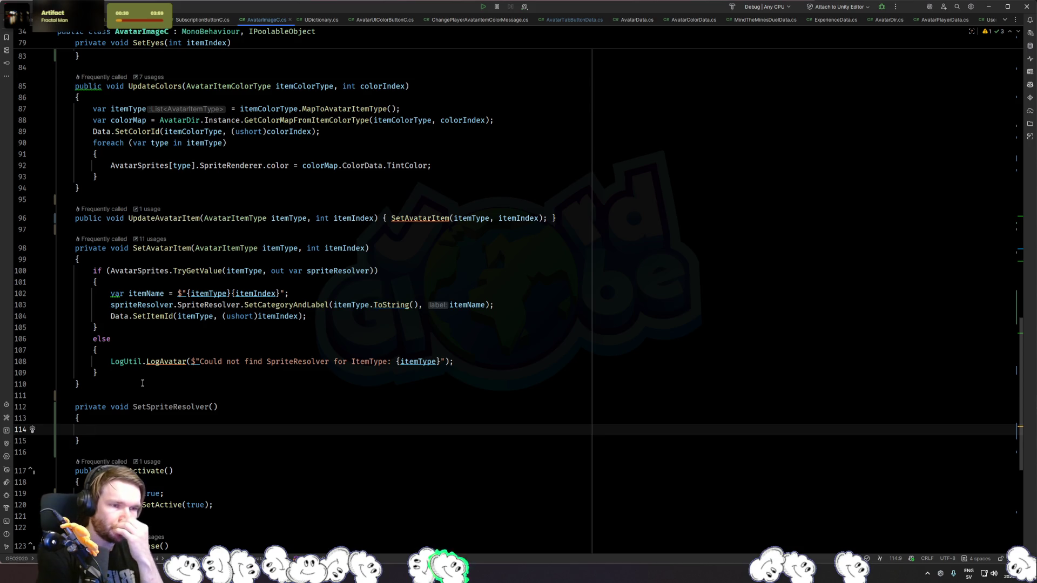
Review the SetAvatarItem body, its 11 usages, and lines 55–75 of the file.
scroll(149, 362, up, 4)
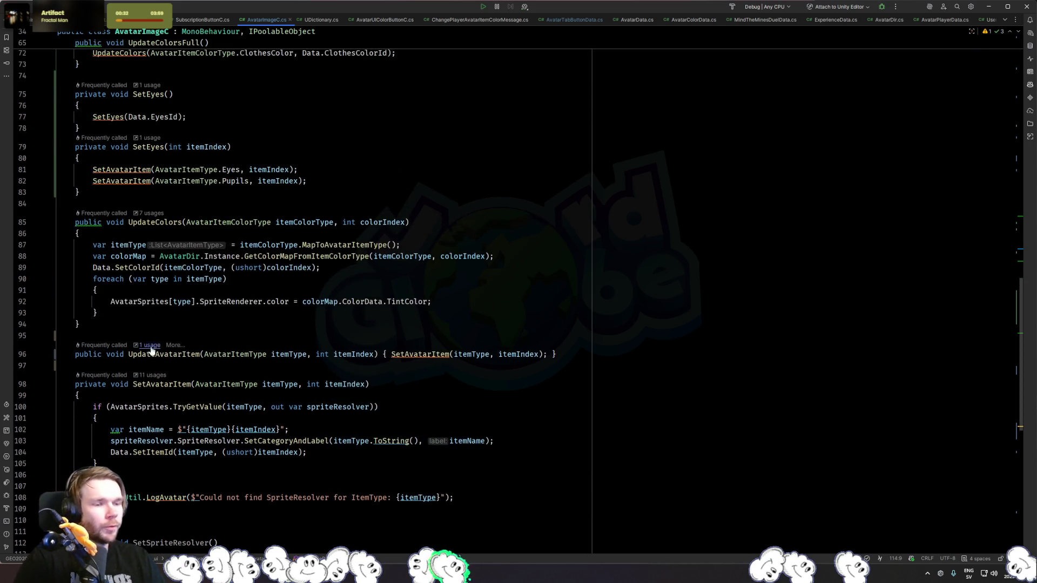
mouse_move(88, 403)
mouse_down()
mouse_move(216, 486)
mouse_move(454, 497)
mouse_up()
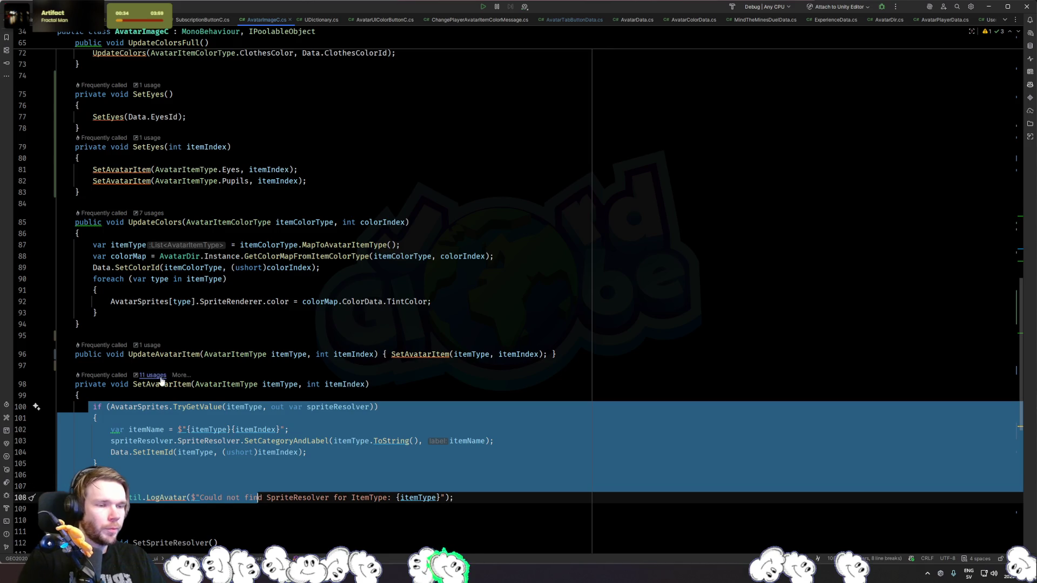
click(165, 384)
click(151, 375)
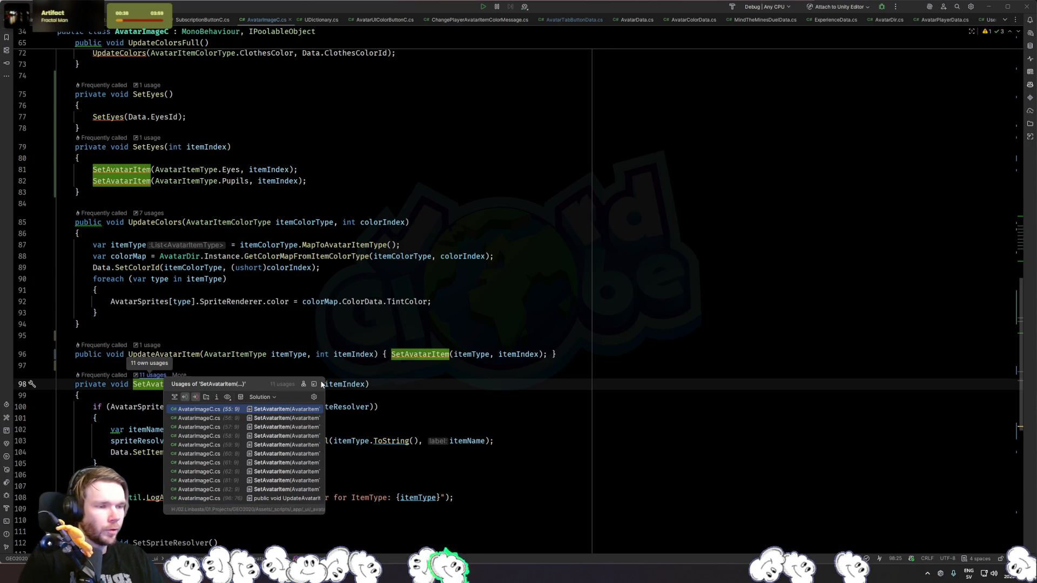
click(508, 427)
scroll(508, 428, up, 8)
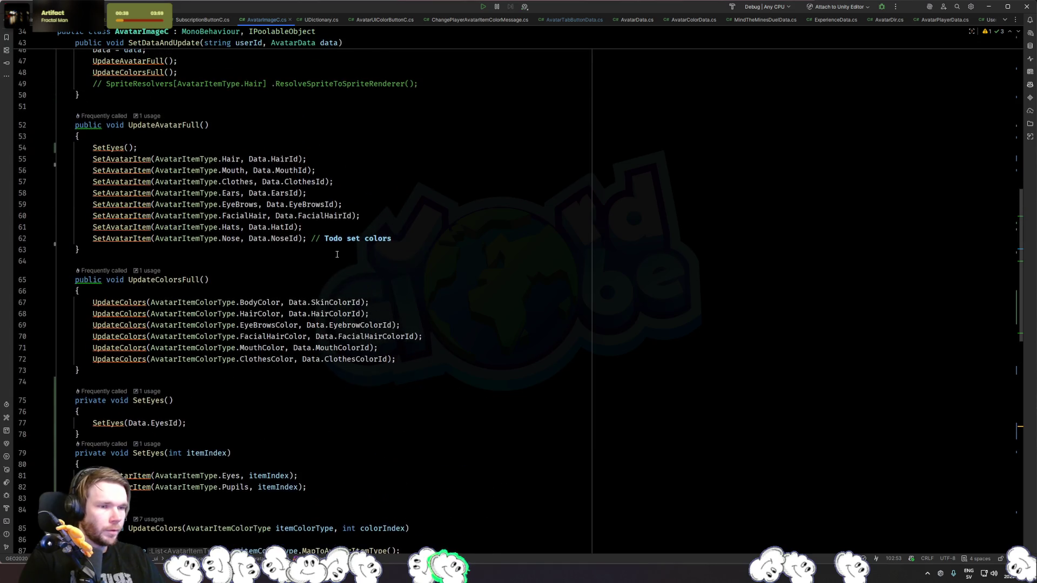
drag(83, 153, 486, 400)
click(486, 400)
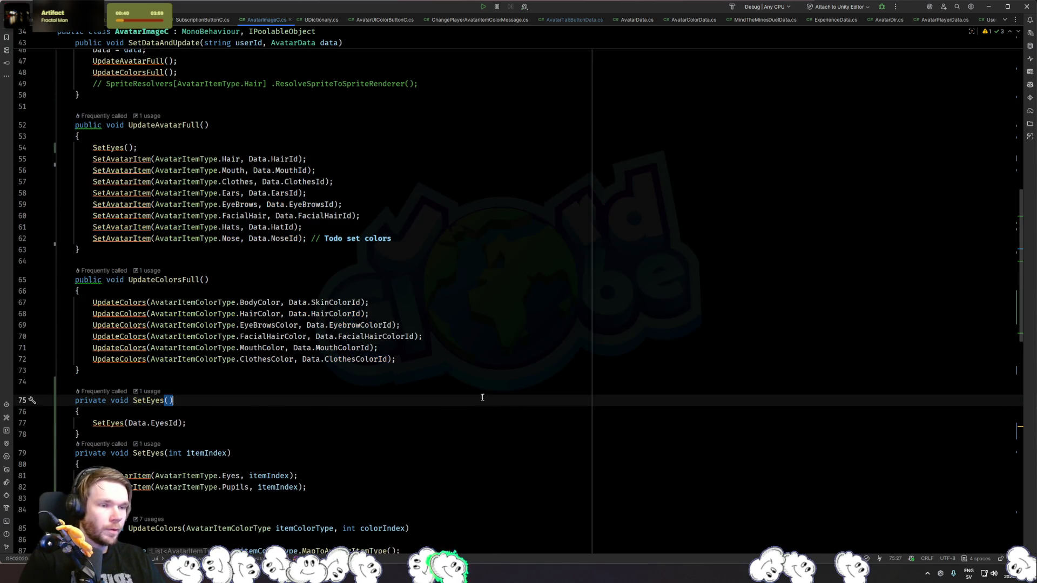
scroll(483, 398, down, 9)
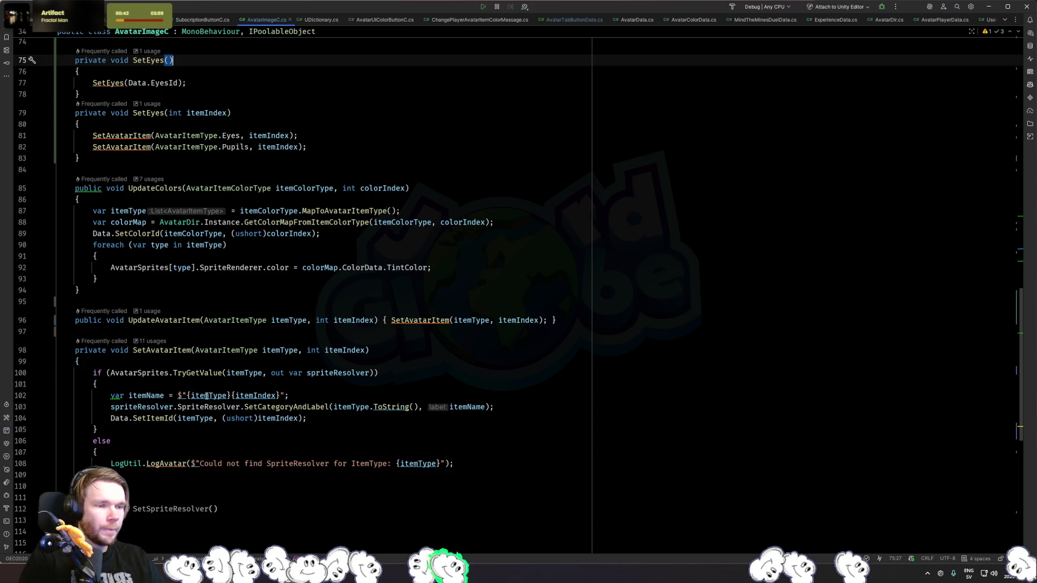
mouse_move(207, 396)
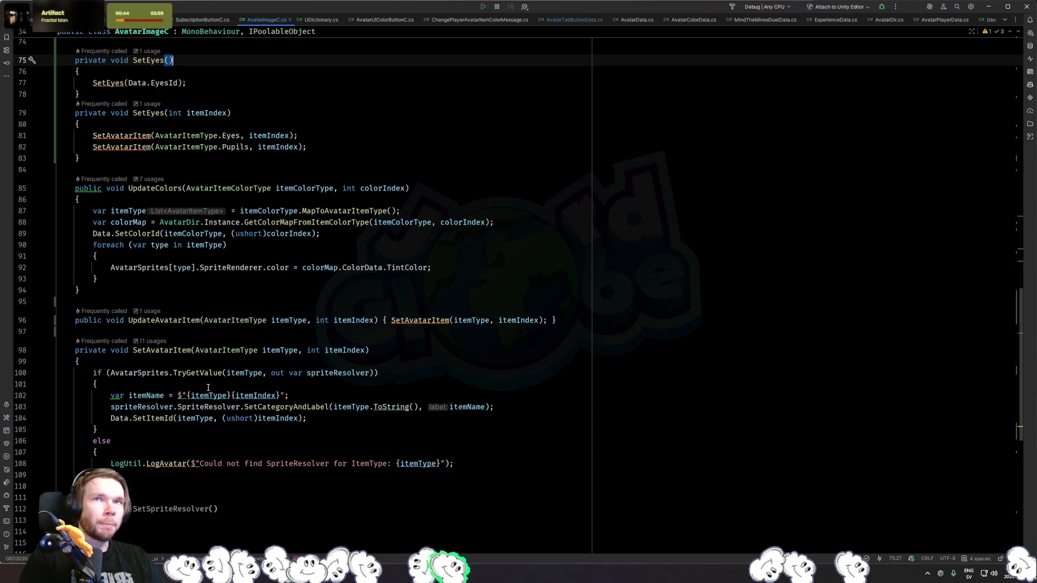
scroll(208, 387, down, 3)
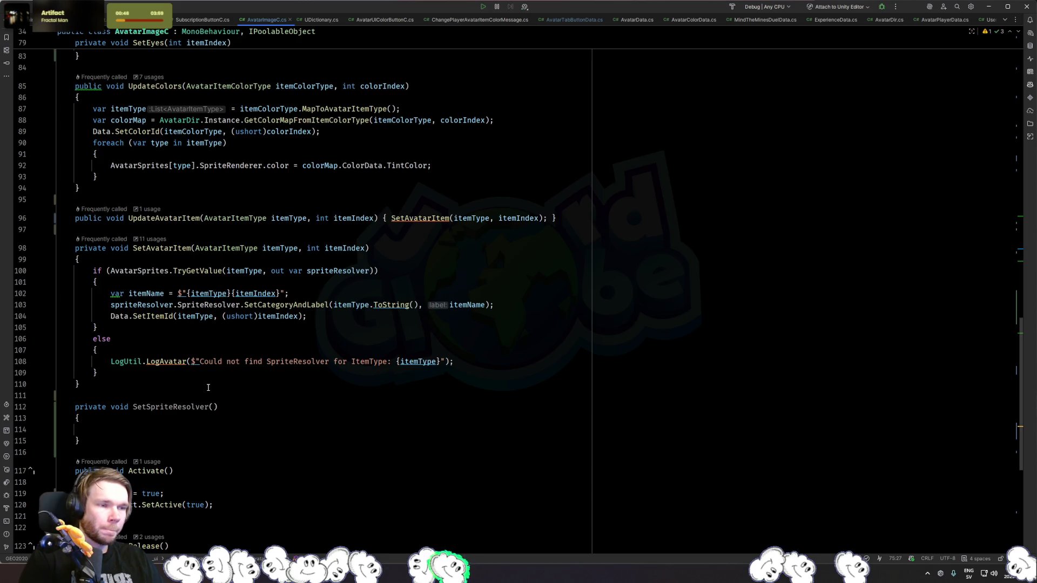
scroll(208, 387, up, 5)
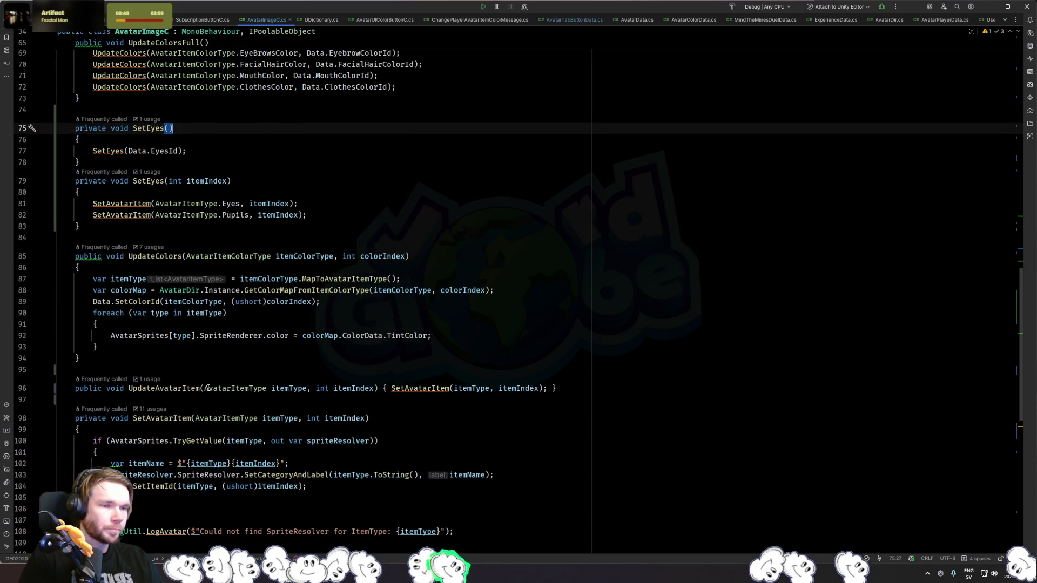
scroll(208, 388, up, 3)
scroll(211, 314, up, 3)
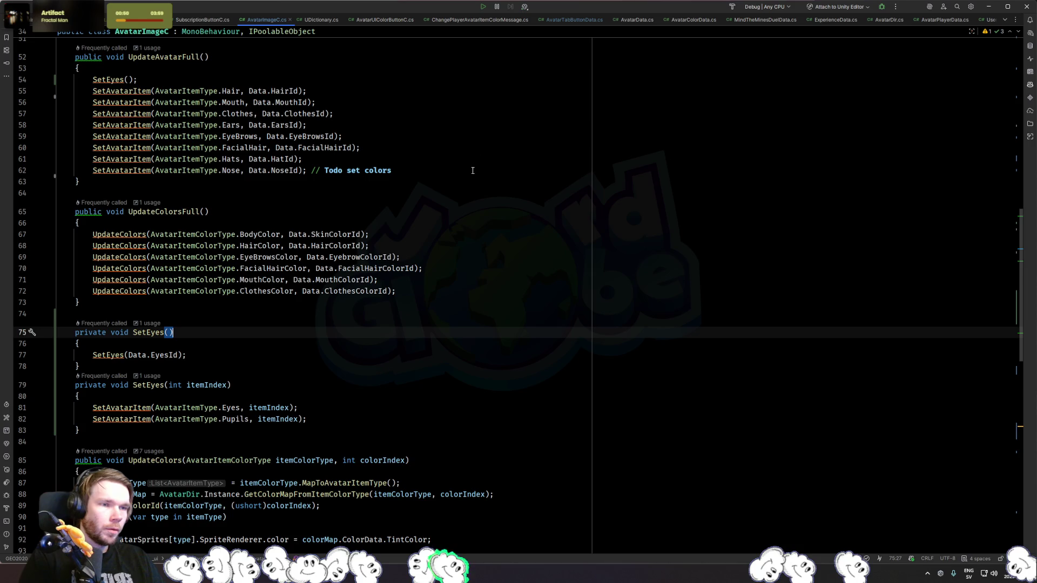
Check usages of SetEyes, UpdateColors and SetAvatarItem, landing on the call in UpdateAvatarItem.
click(110, 80)
click(134, 298)
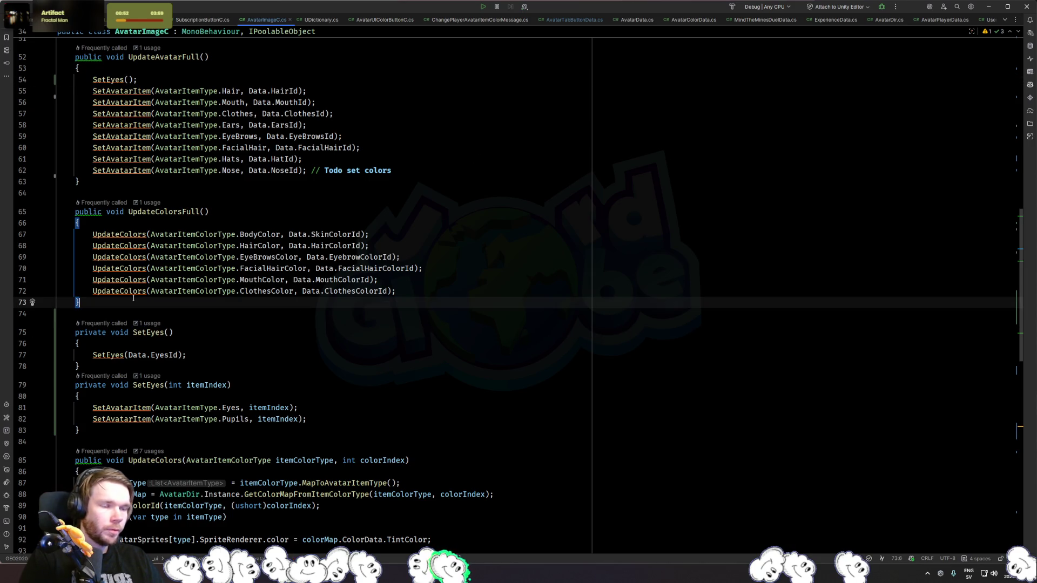
click(104, 293)
scroll(97, 294, down, 3)
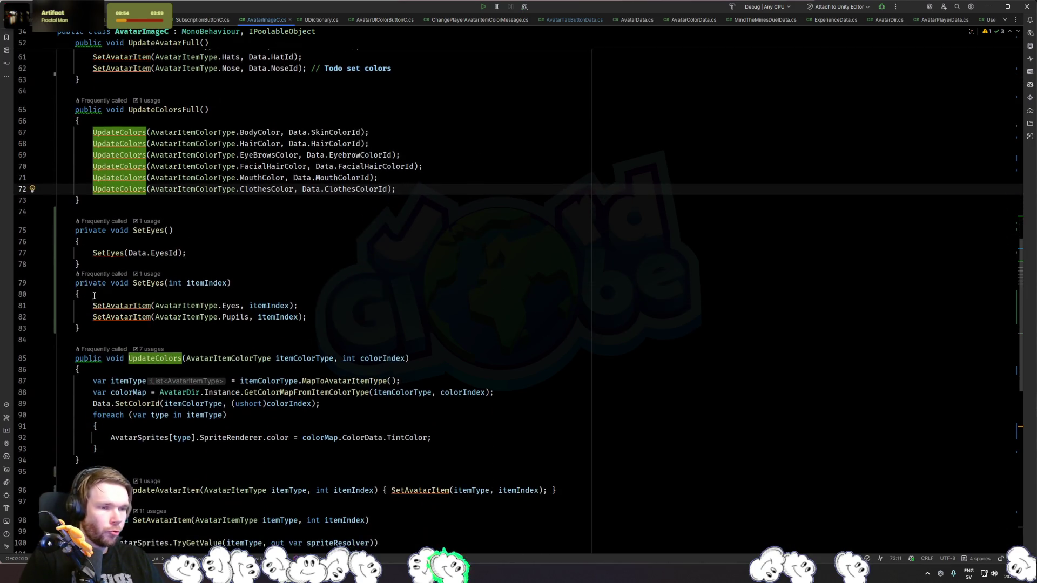
click(110, 305)
scroll(110, 306, down, 8)
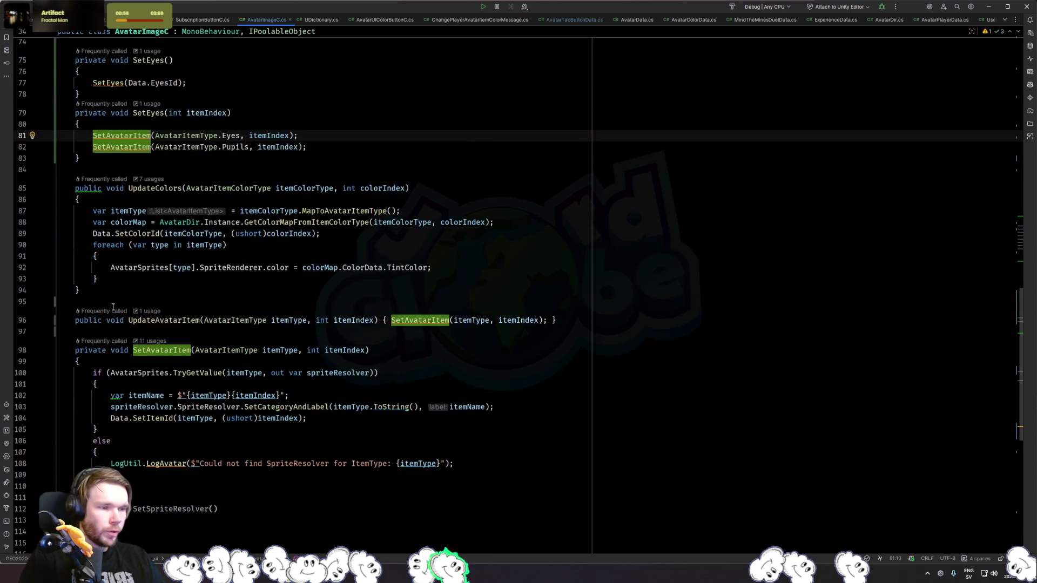
click(393, 221)
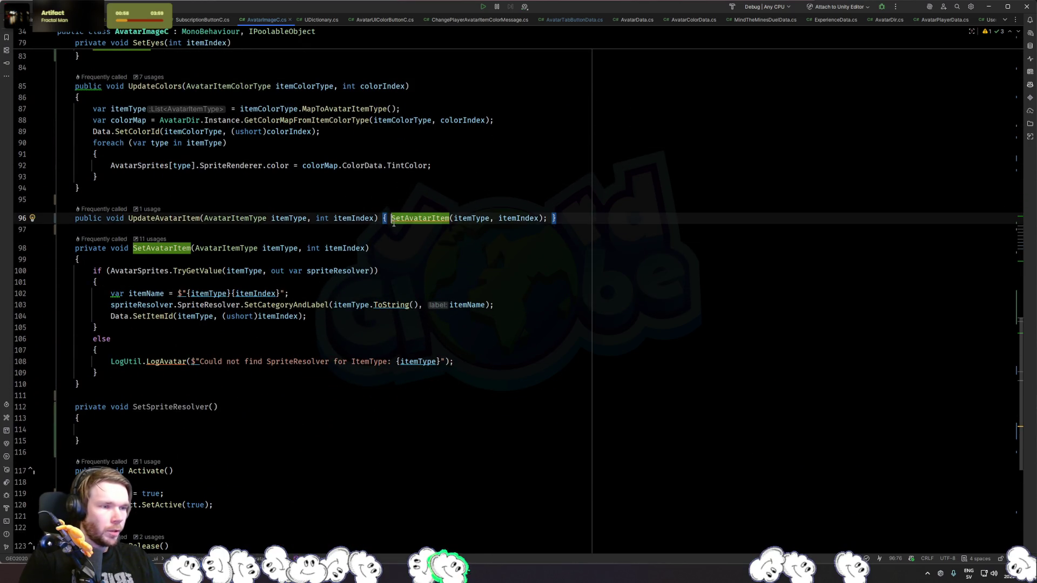
In UpdateAvatarItem, add if (itemType == AvatarItemType.Eyes) calling SetEyes(itemIndex).
key(Return)
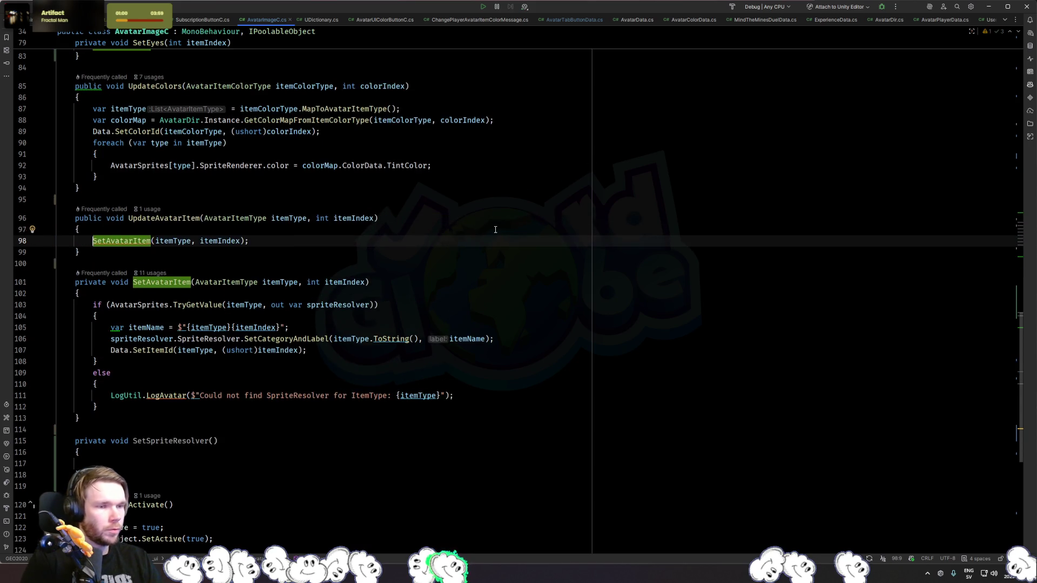
key(Return)
key(Up)
text(if (itemT)
key(Return)
text(==)
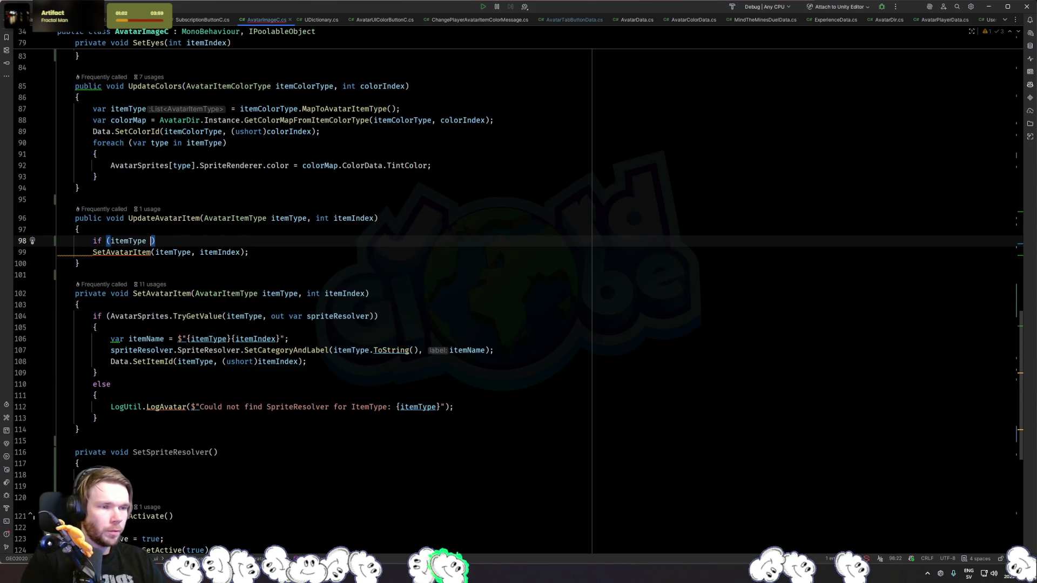
key(Return)
text())
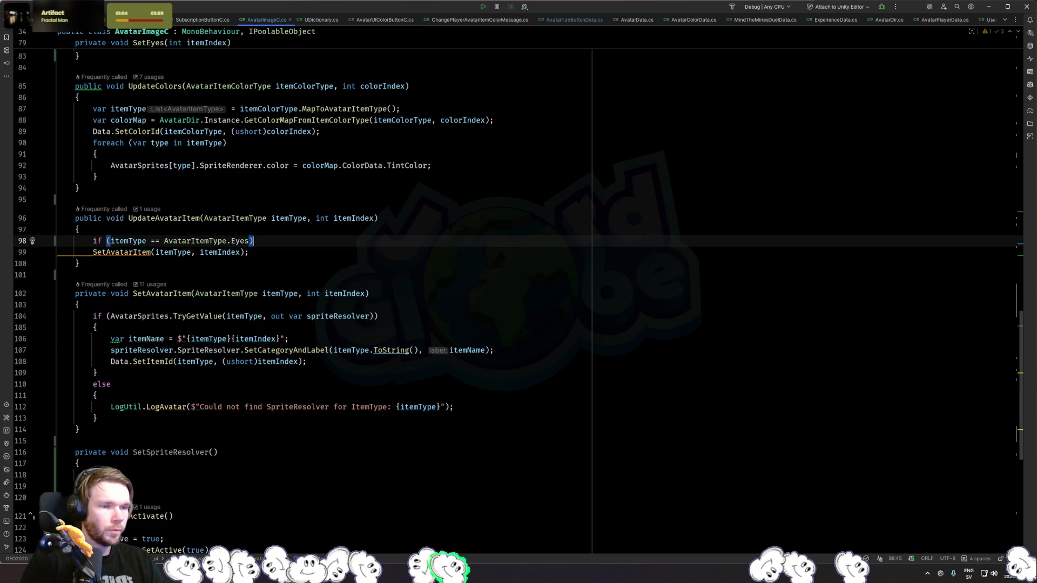
key(Return)
text(Sete)
key(Return)
text(itemi);)
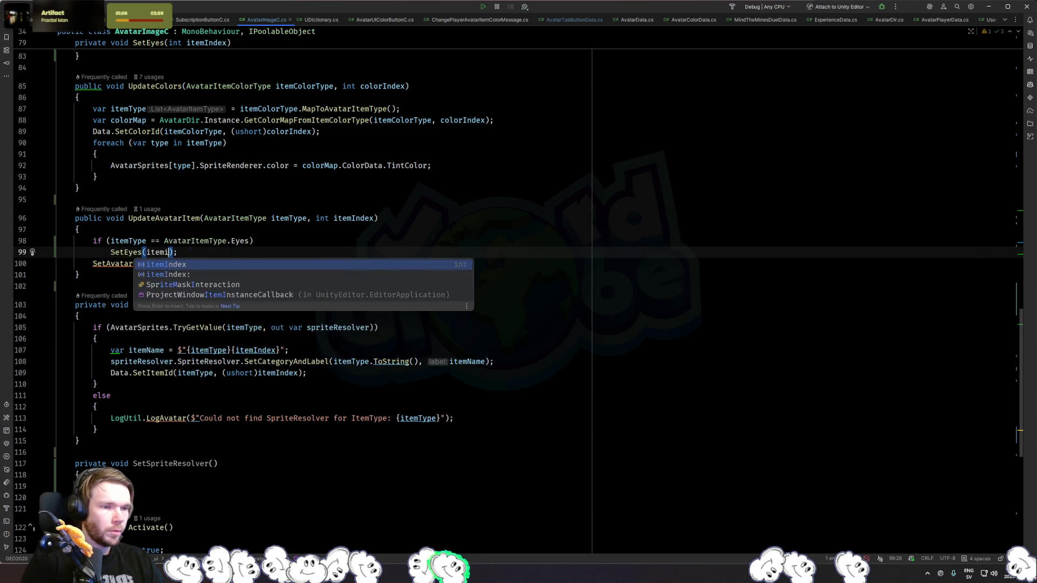
key(Return)
Wrap the SetEyes call in braces and add a return statement after it.
key(End)
key(alt+Return)
key(Return)
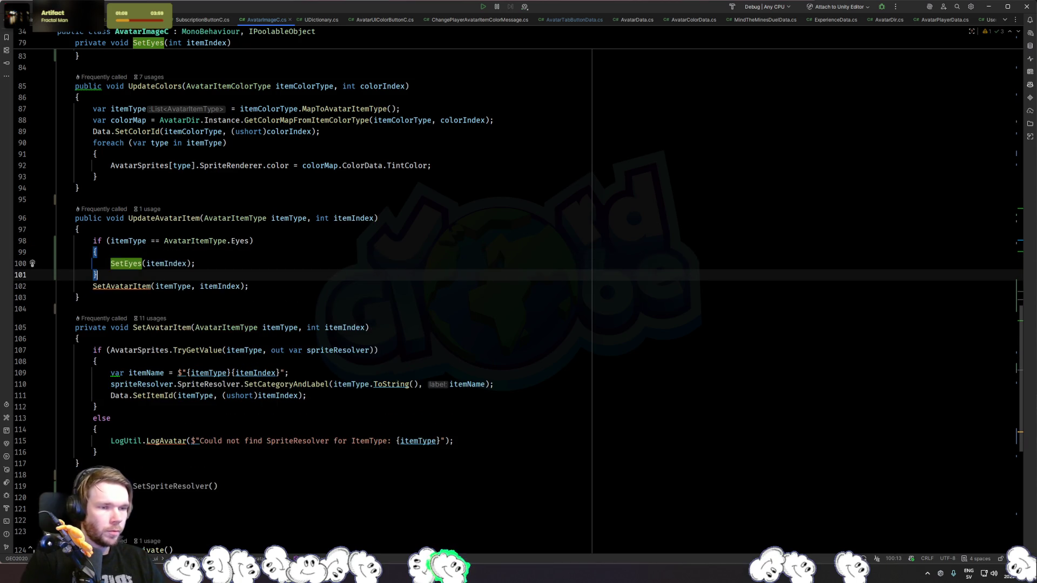
key(End)
key(Return)
text(retu)
key(Return)
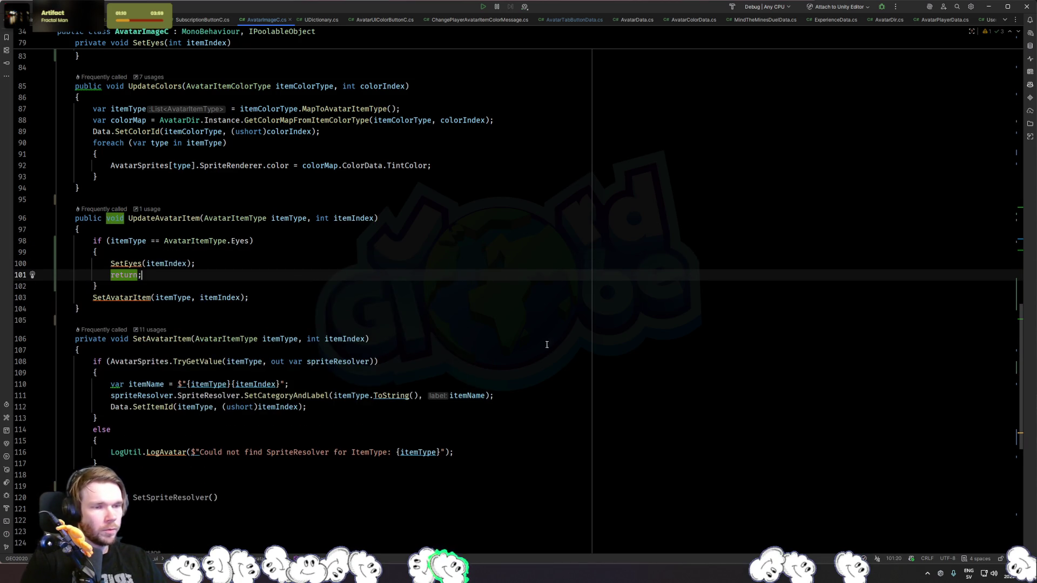
Delete leftover lines 120–123, removing the empty SetSpriteResolver stub after SetAvatarItem.
click(253, 443)
drag(192, 543, 192, 498)
key(BackSpace)
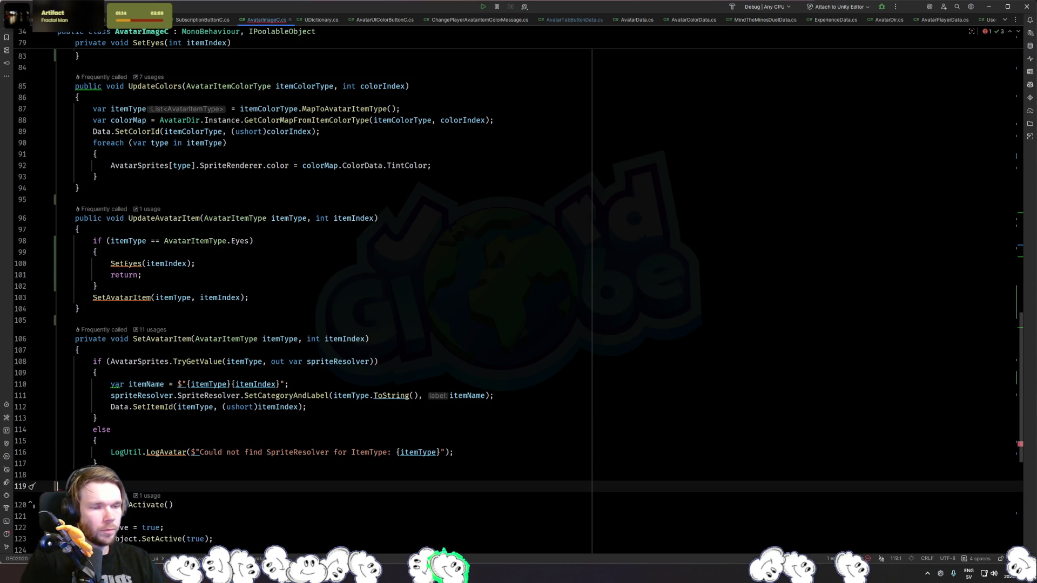
scroll(300, 423, down, 5)
key(ctrl+minus)
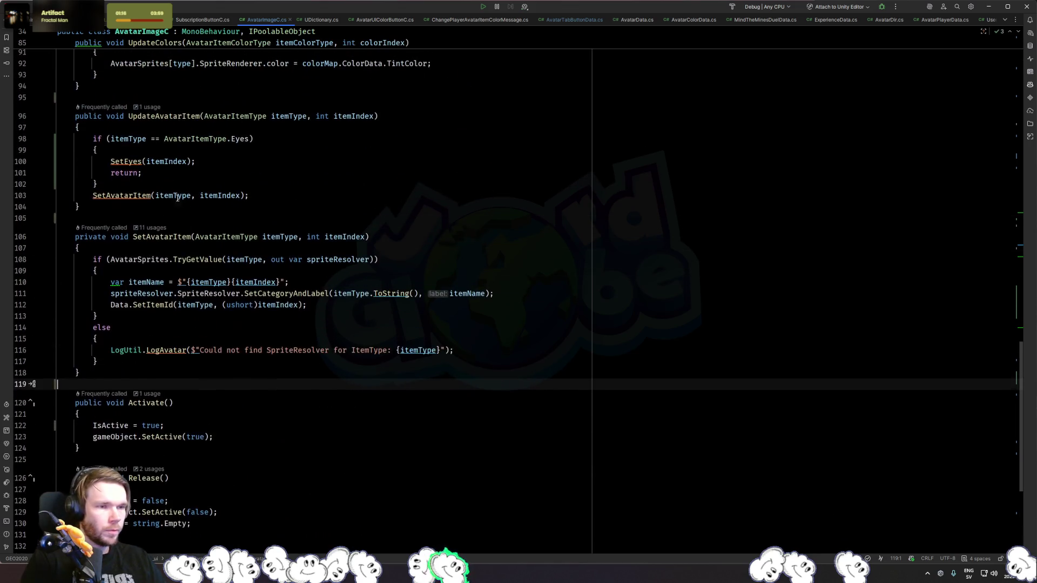
scroll(264, 277, down, 4)
scroll(140, 358, up, 14)
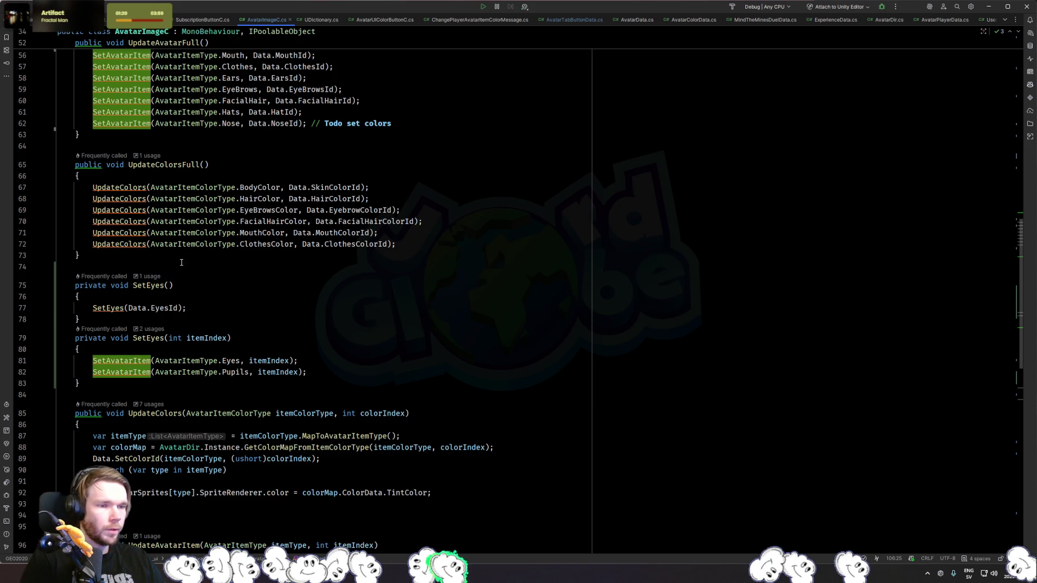
scroll(195, 307, up, 5)
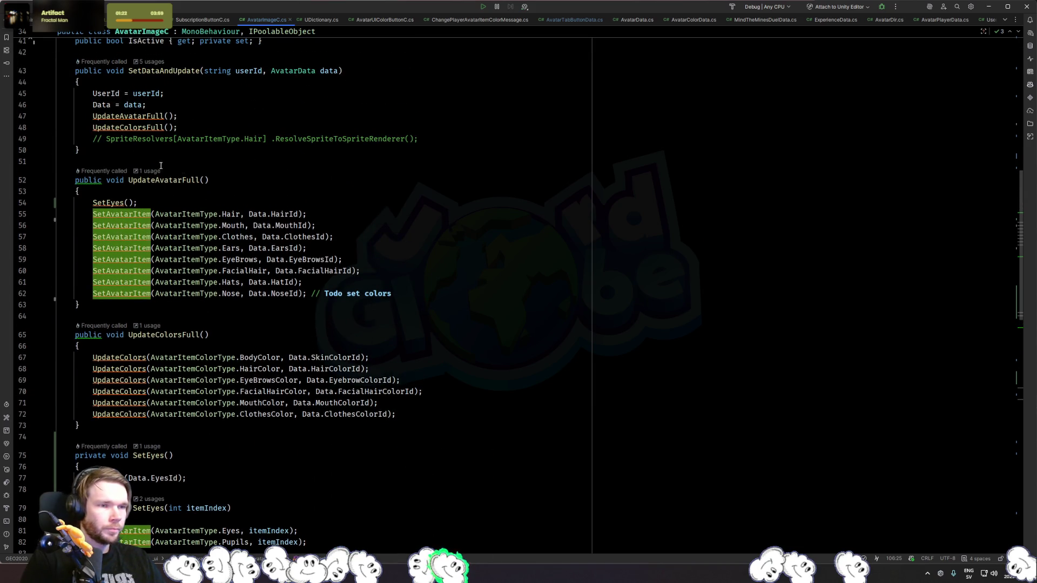
scroll(171, 303, down, 8)
scroll(162, 321, up, 3)
Delete the parameterless SetEyes method and pass Data.EyesId to the broken SetEyes call.
mouse_move(163, 321)
mouse_down()
mouse_move(76, 287)
mouse_move(57, 267)
mouse_up()
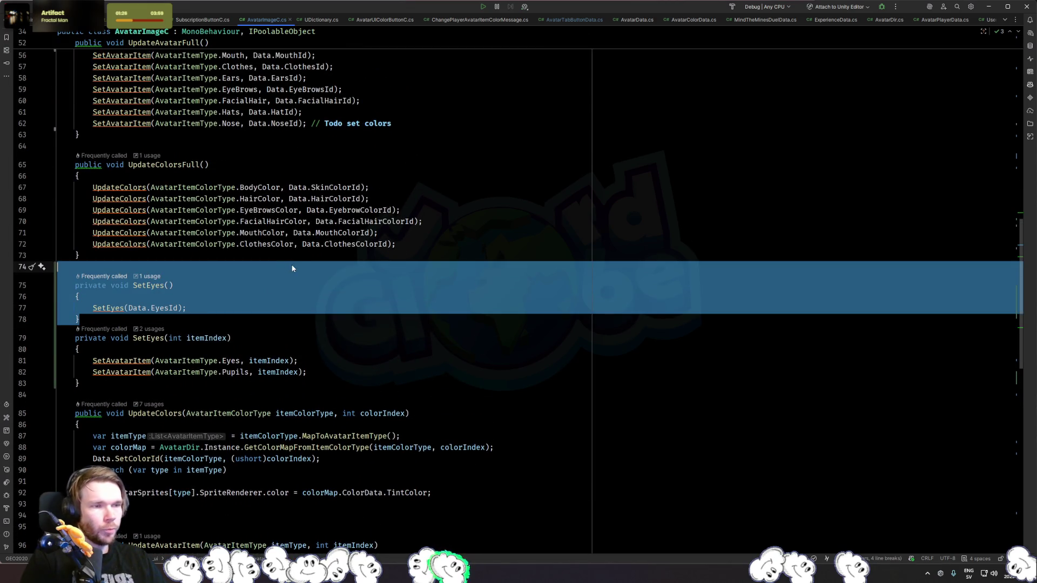
key(Delete)
key(F2)
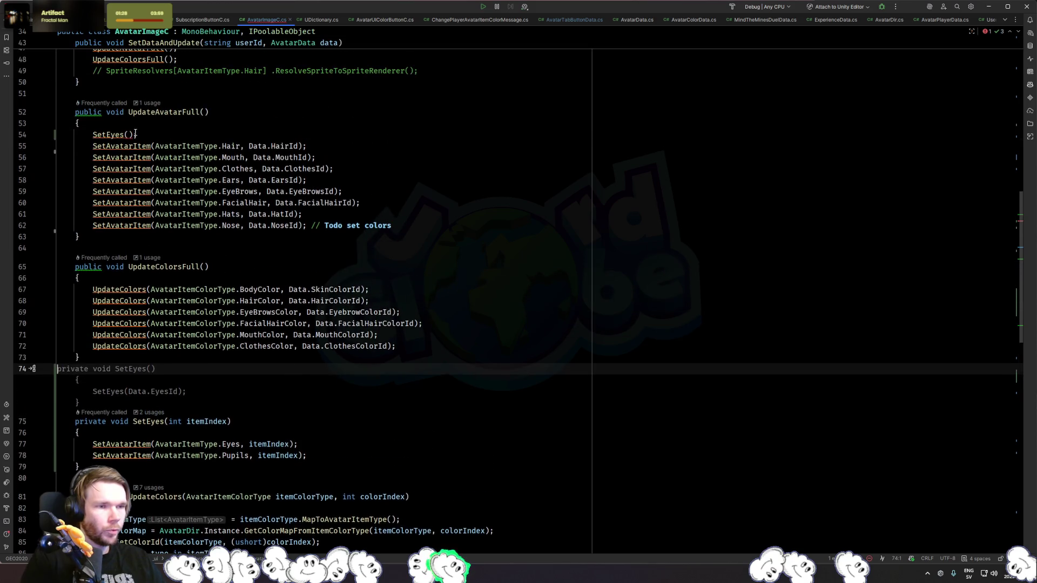
text(Data.Eye)
key(Return)
Review the FacialHairColorId reference and the code after the loop and return statement.
double_click(389, 324)
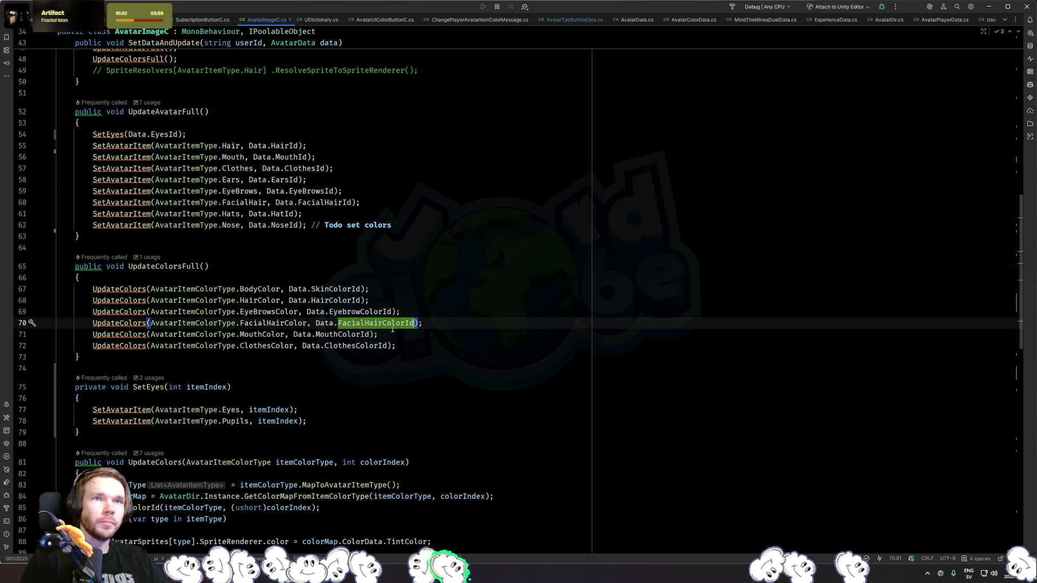
scroll(388, 320, down, 4)
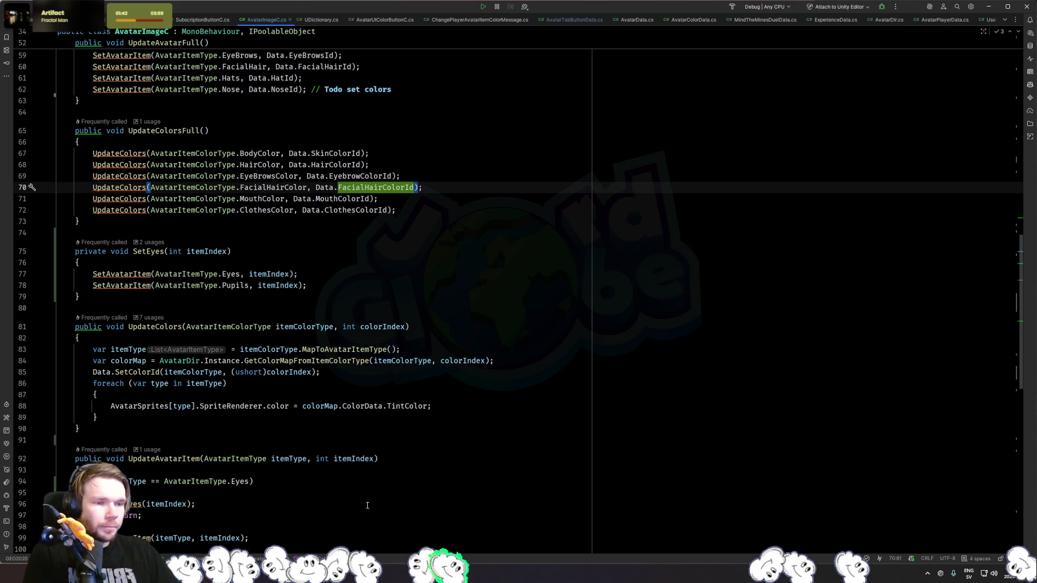
click(456, 420)
scroll(448, 411, down, 4)
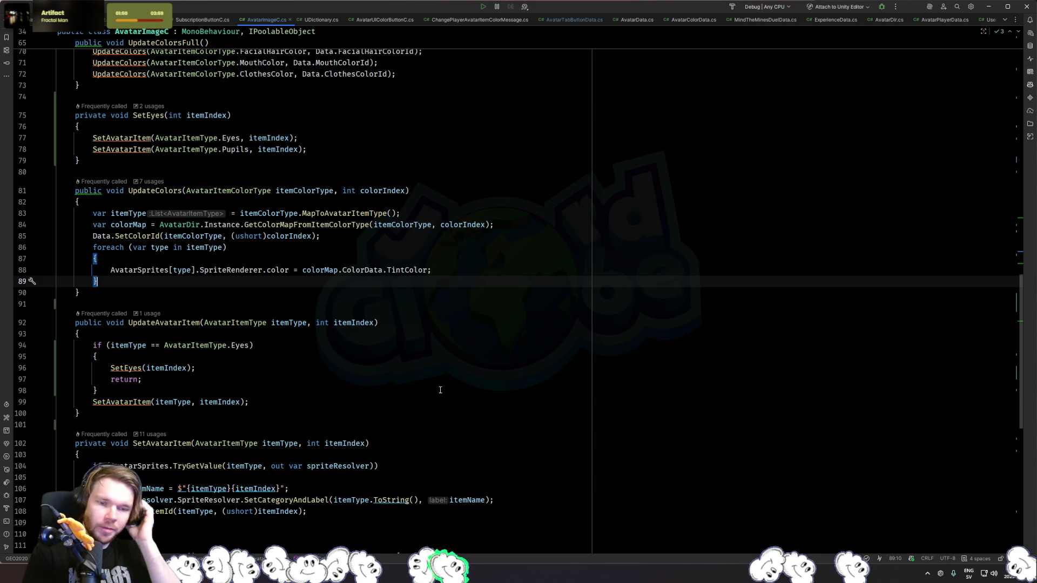
key(alt+Tab)
key(alt+Tab)
click(216, 379)
scroll(255, 350, down, 6)
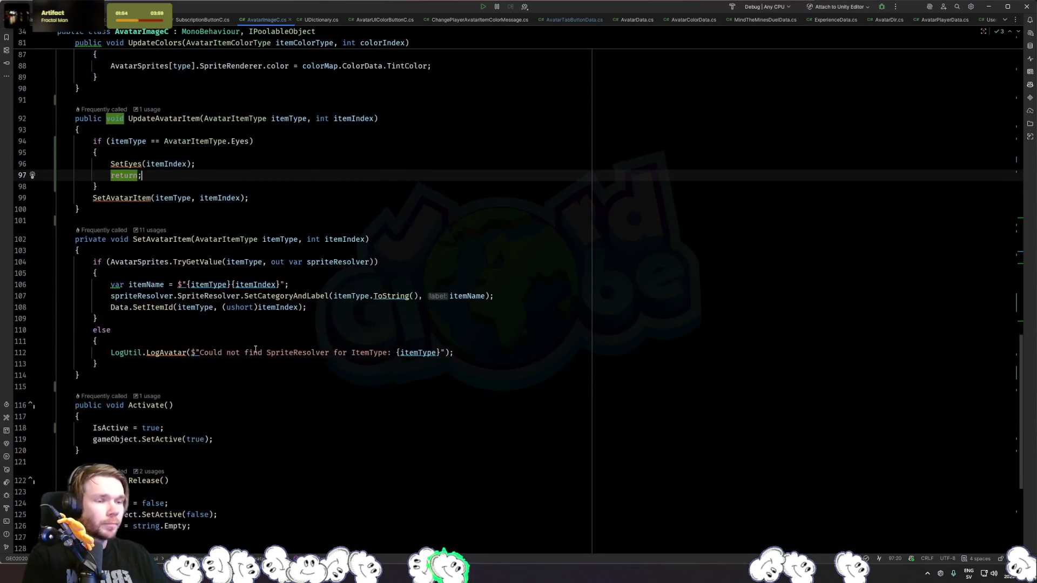
scroll(255, 350, down, 5)
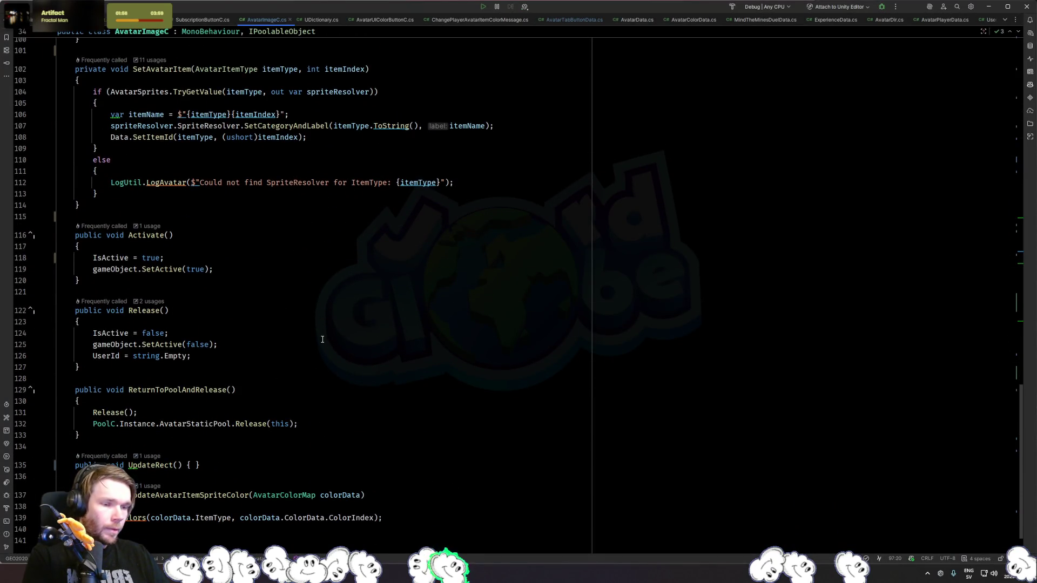
scroll(323, 340, up, 10)
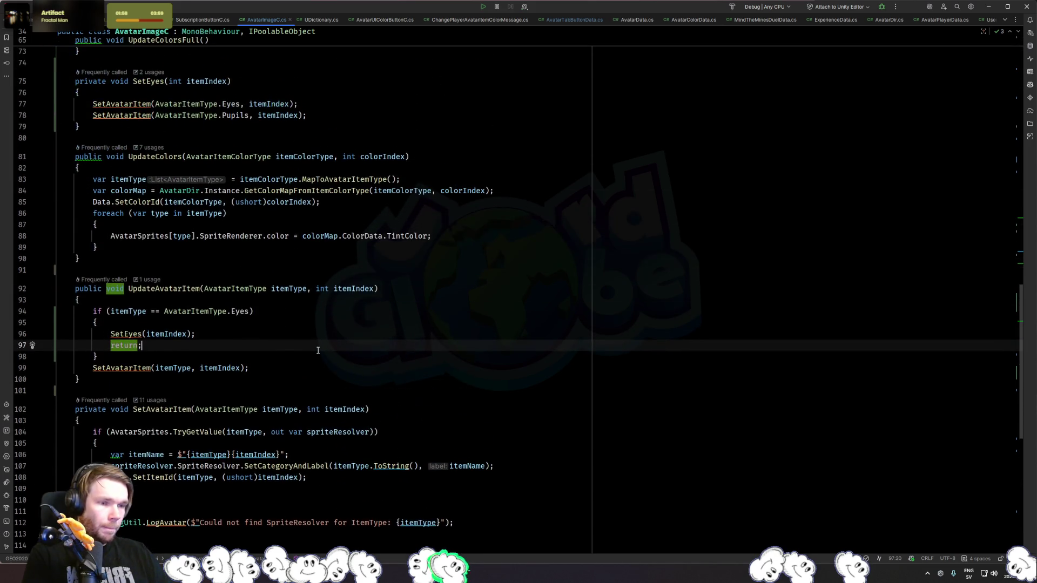
scroll(318, 351, up, 11)
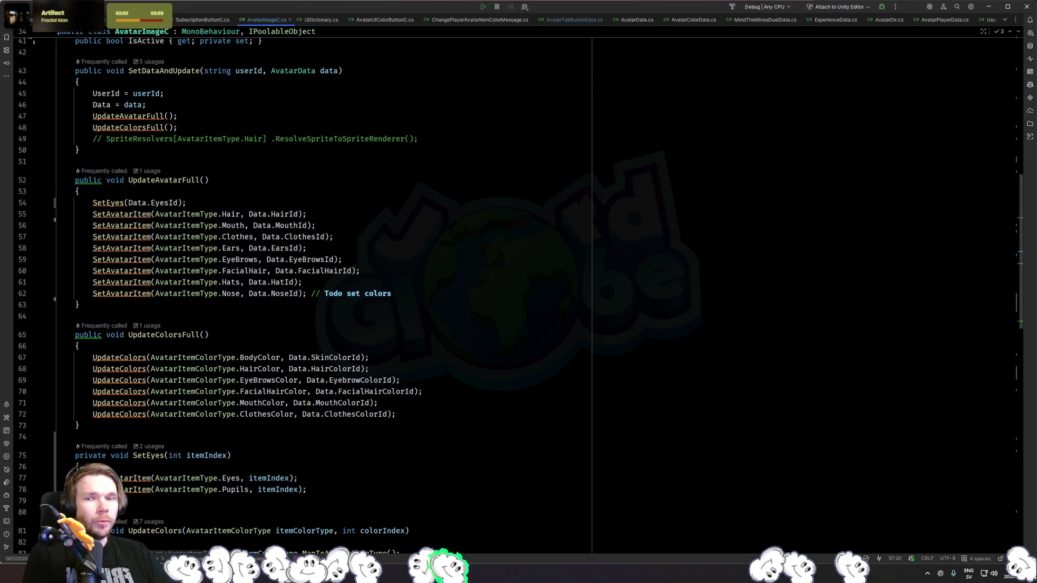
key(alt+Tab)
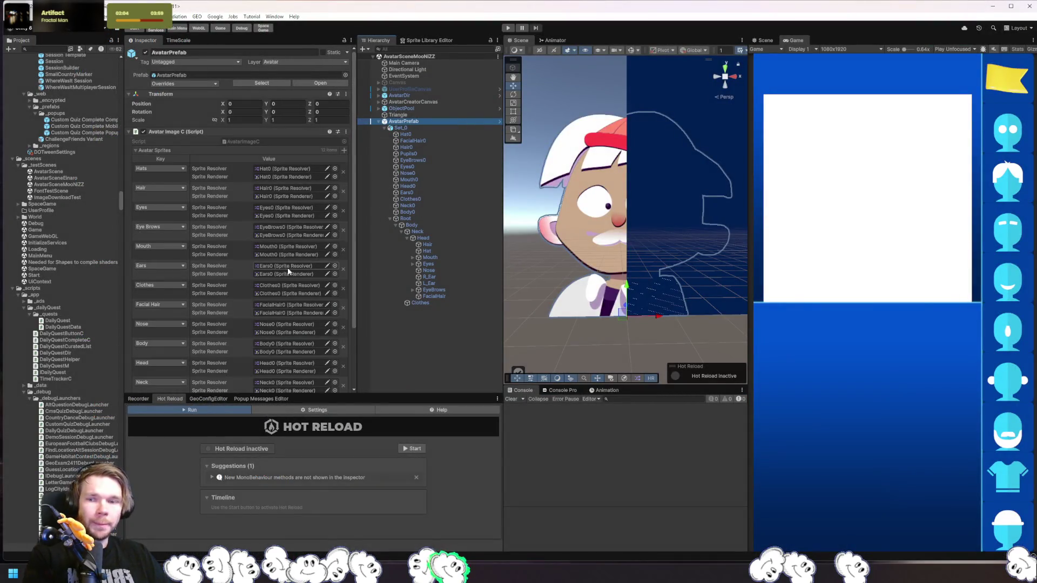
Add a new entry to the AvatarPrefab's Avatar Sprites list, leaving its key as None.
scroll(226, 160, up, 2)
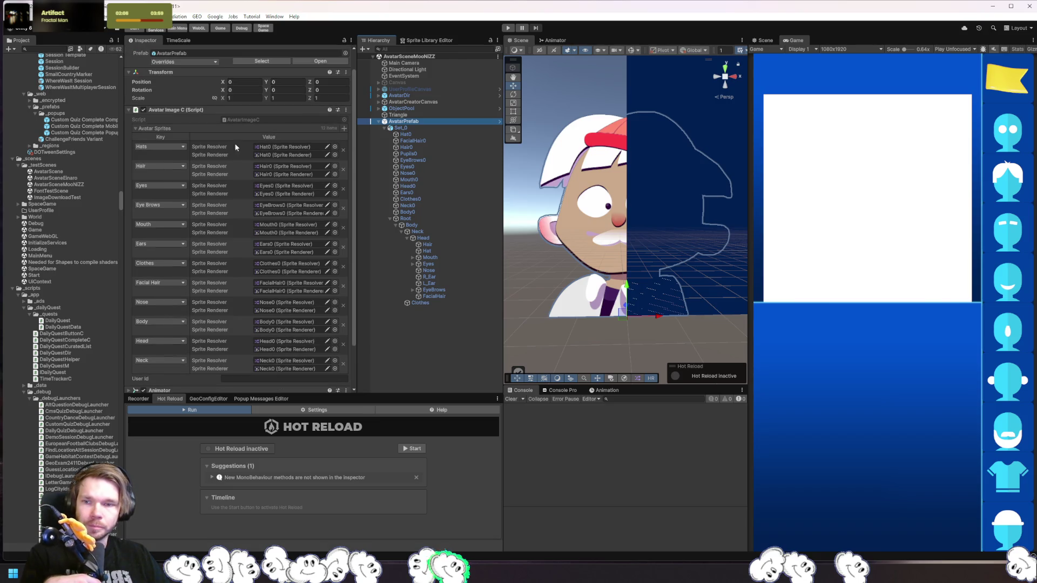
click(344, 128)
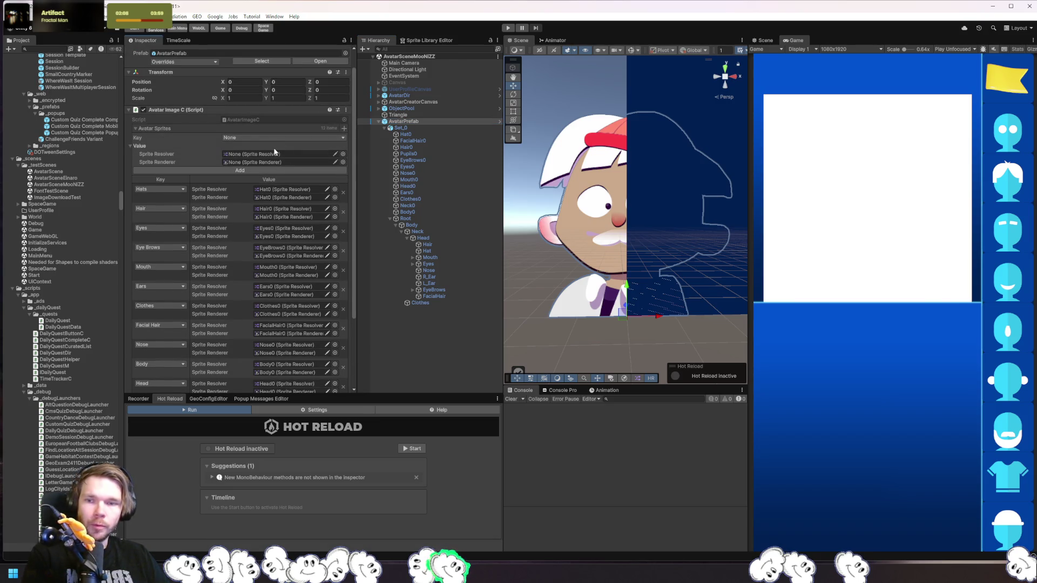
click(259, 138)
click(381, 261)
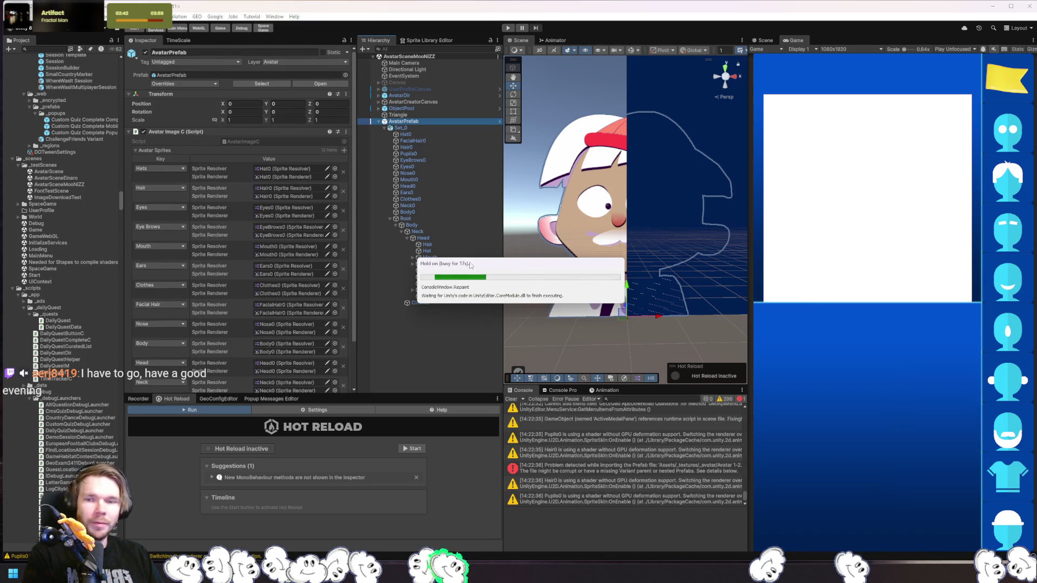
Read the corrupt prefab error details and clear all Console messages.
scroll(270, 326, up, 3)
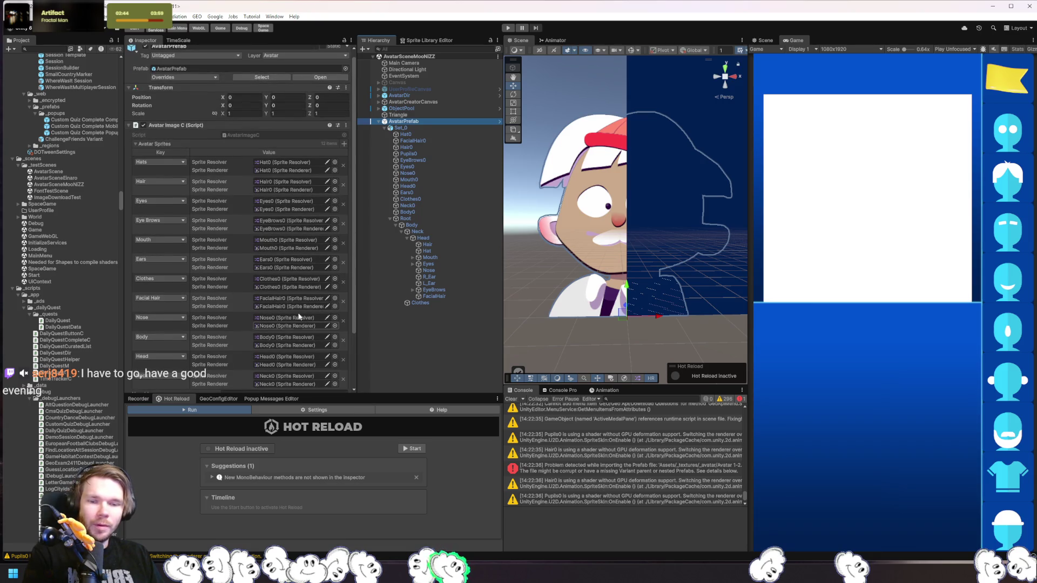
click(653, 471)
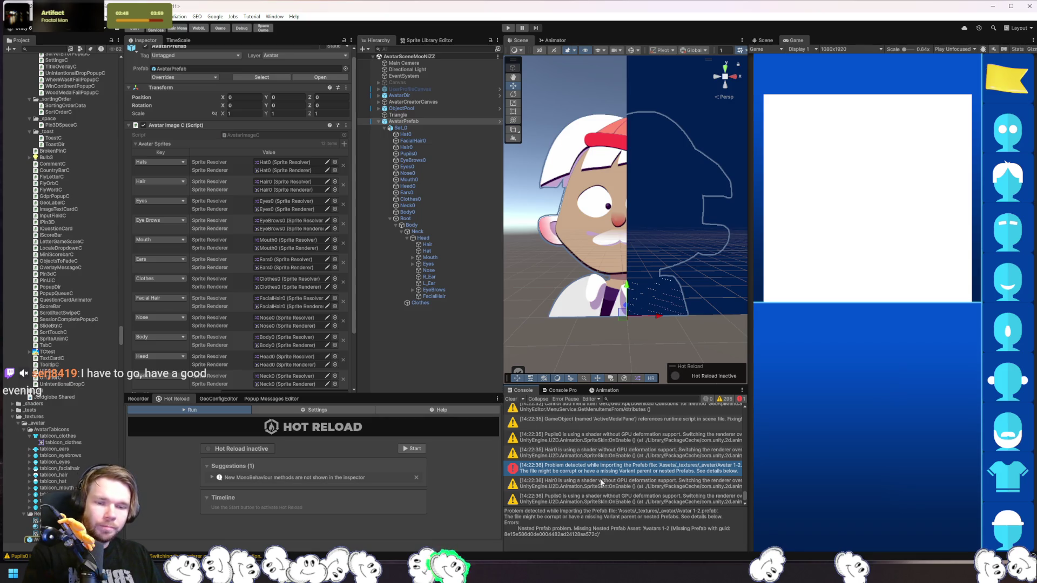
click(511, 399)
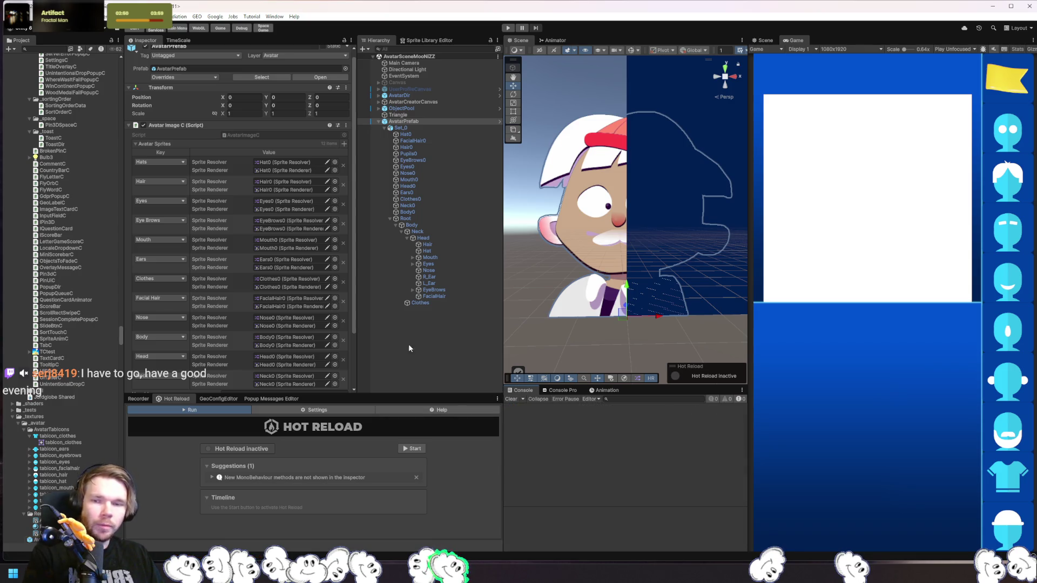
Set the new entry's key to Pupils, assign Pupils0 to its fields, and add it.
scroll(285, 185, down, 3)
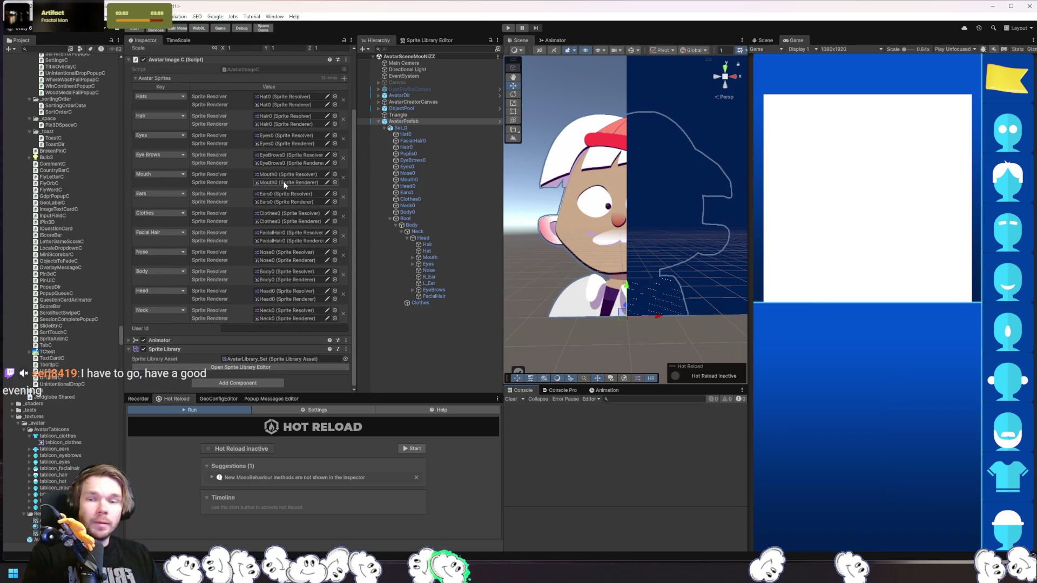
scroll(284, 183, up, 3)
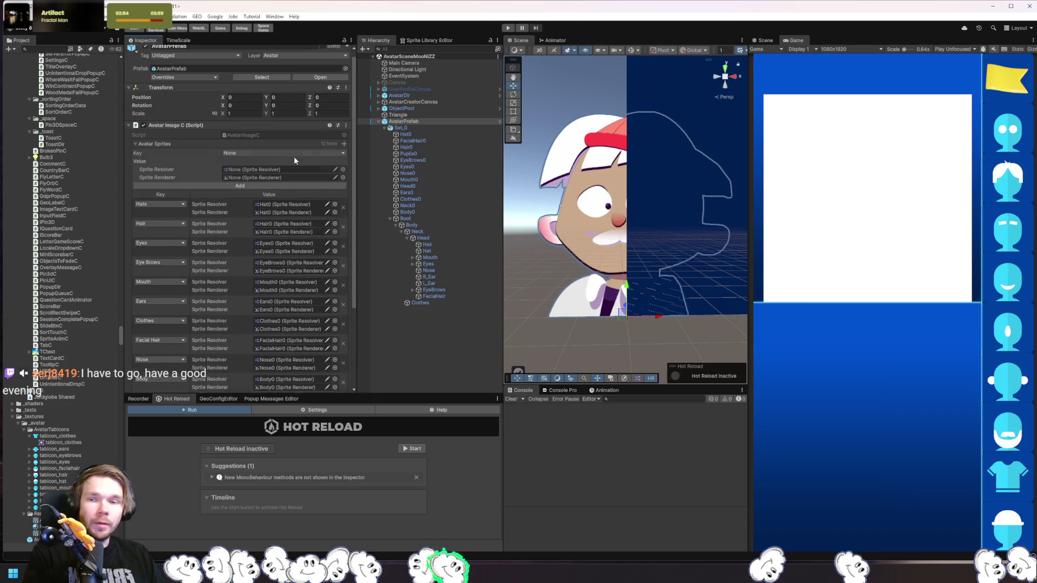
click(266, 154)
click(251, 285)
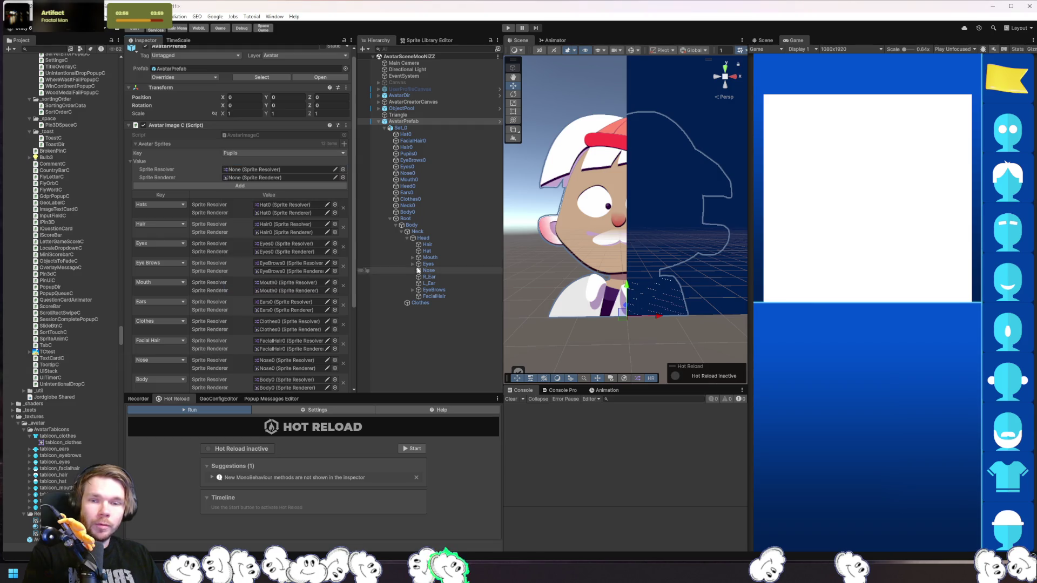
mouse_move(416, 154)
mouse_down()
mouse_move(377, 178)
mouse_move(264, 170)
mouse_up()
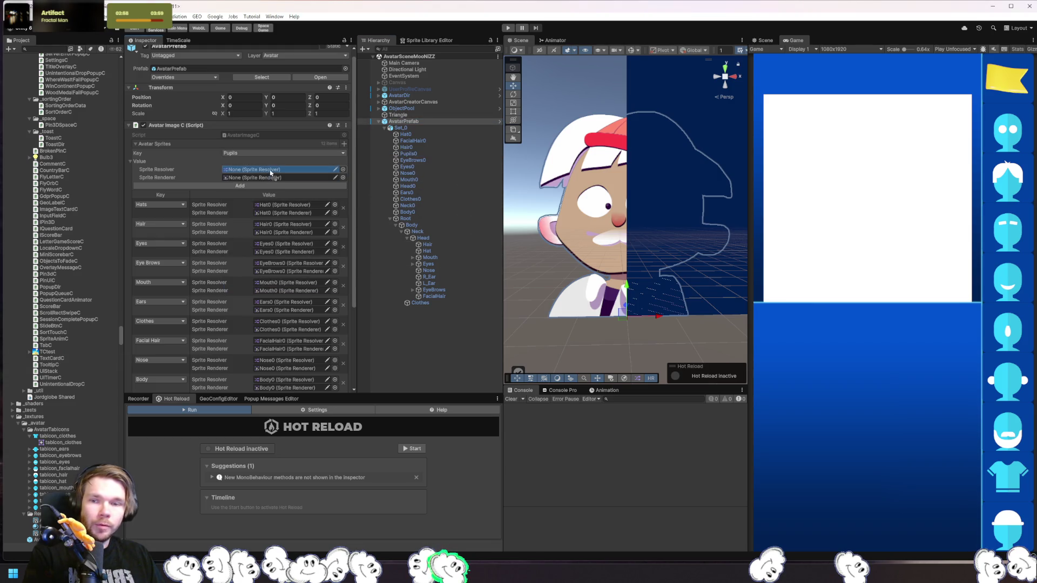
click(240, 190)
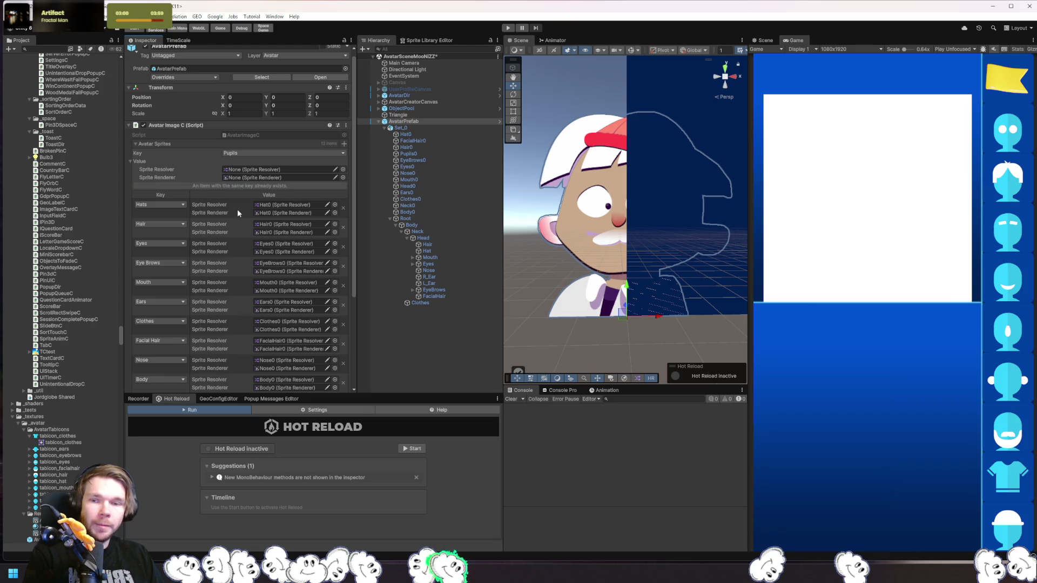
scroll(236, 212, down, 4)
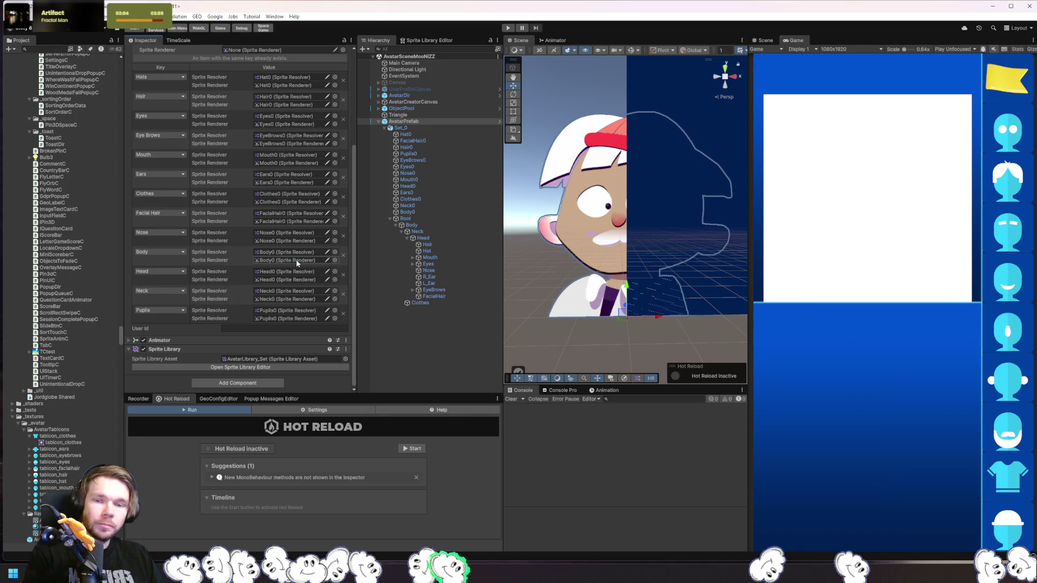
scroll(237, 162, up, 5)
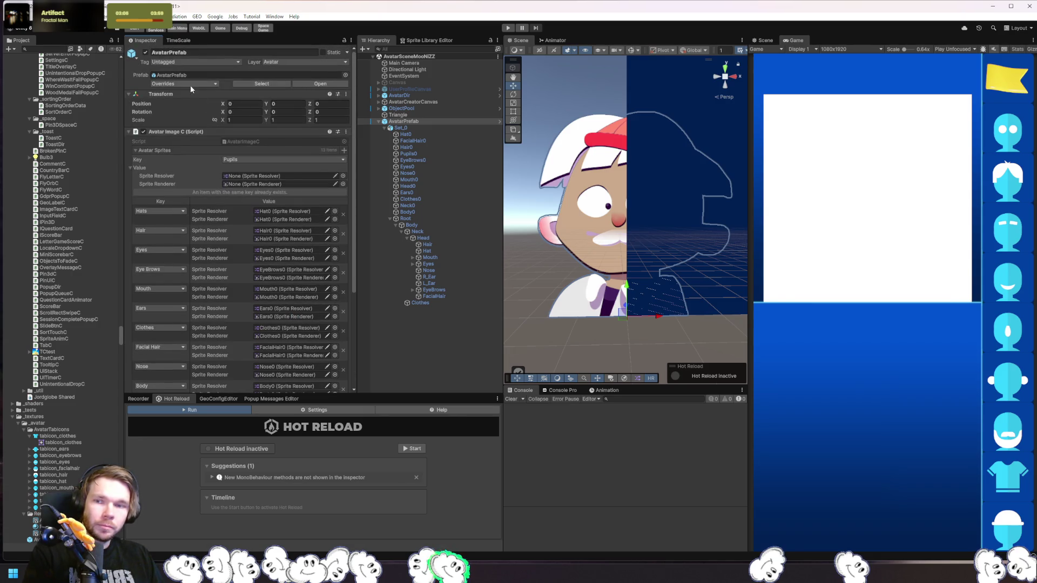
Review the Nose0 and Head0 renderer overrides, then Apply All to the AvatarPrefab.
click(193, 84)
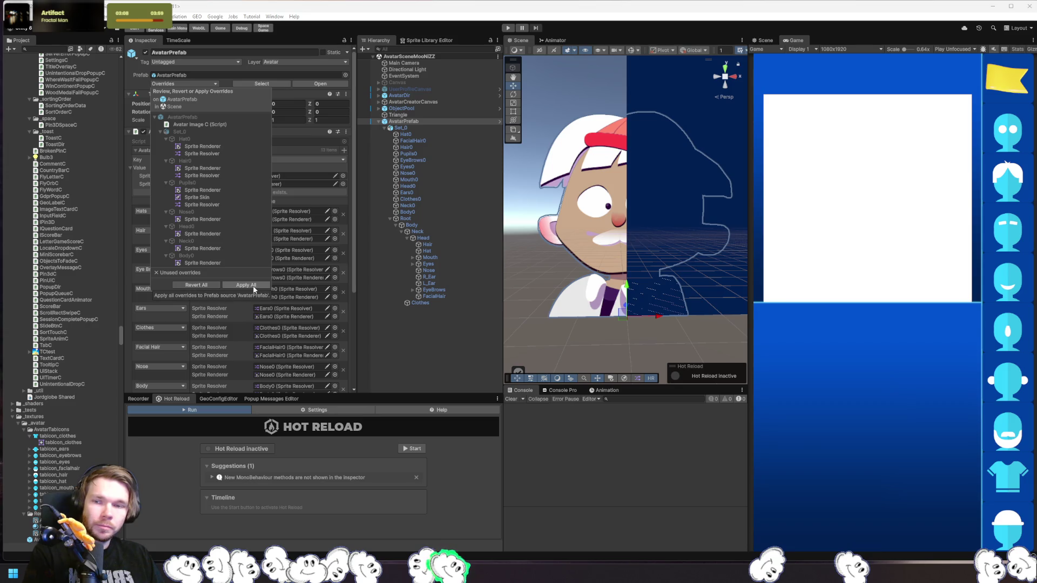
click(227, 220)
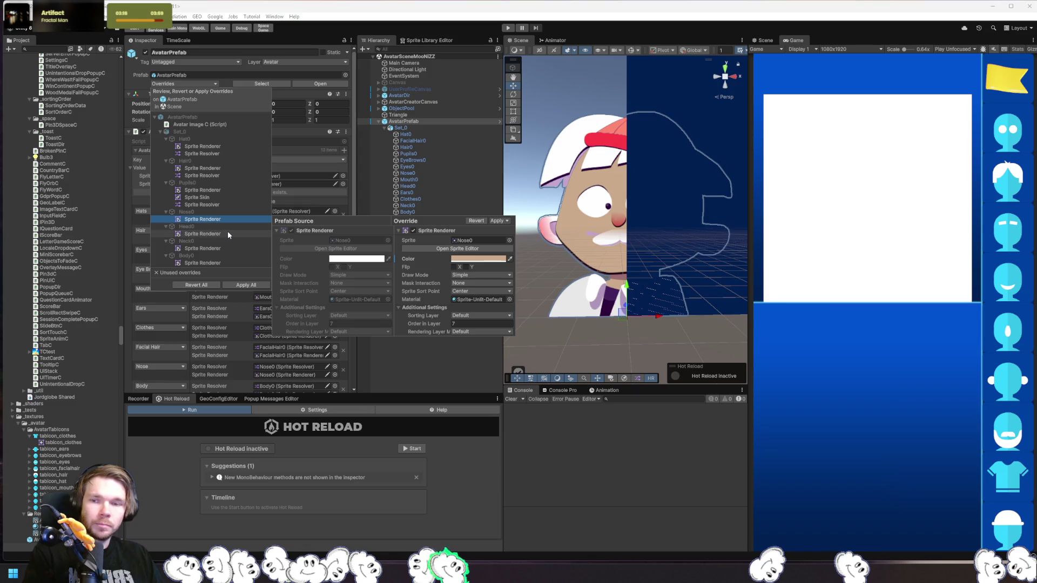
click(228, 233)
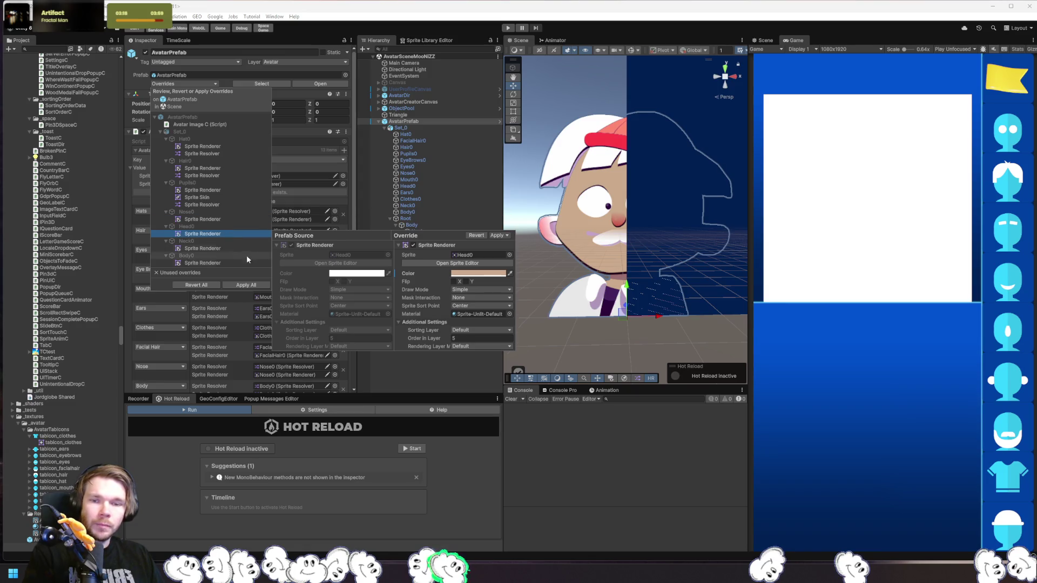
click(260, 287)
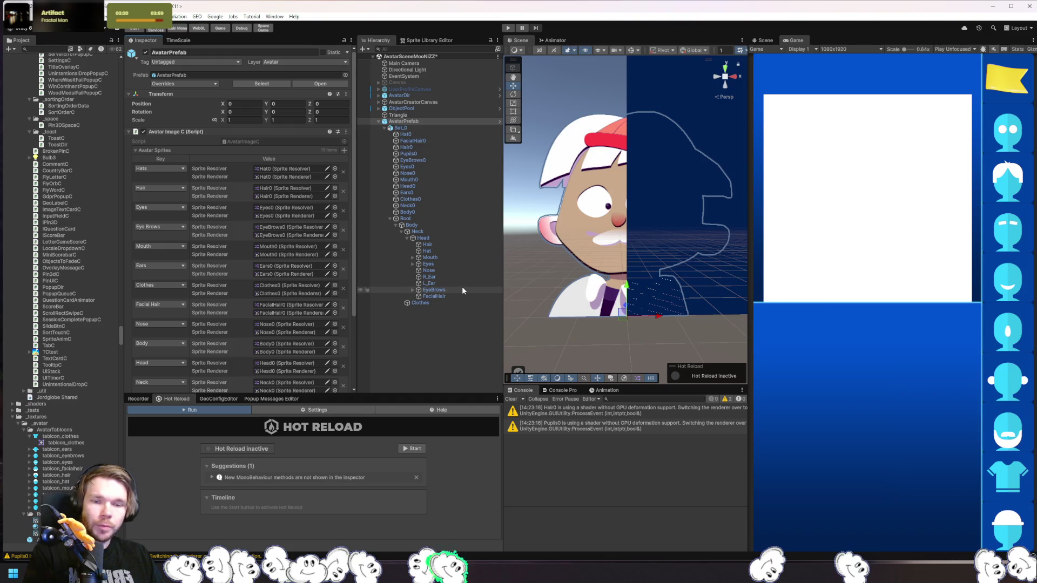
Follow Hair0's shader warning to locate its material in the Project panel.
click(659, 413)
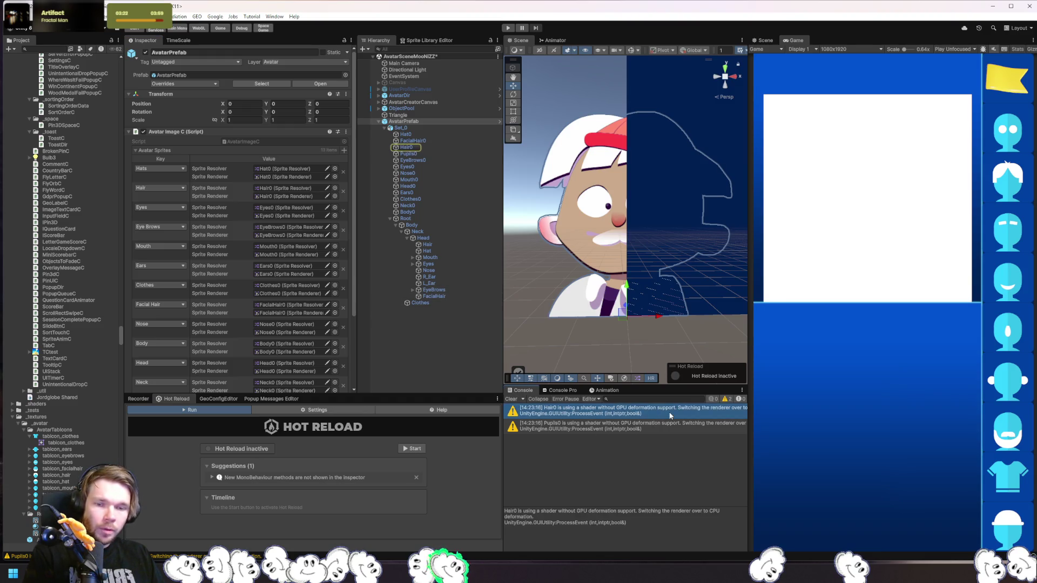
click(423, 146)
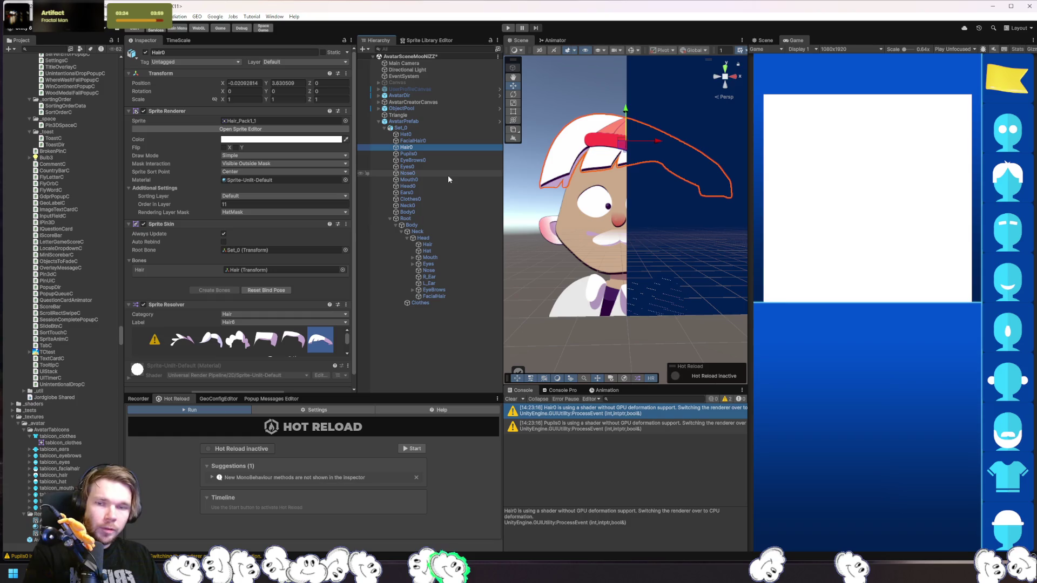
click(303, 180)
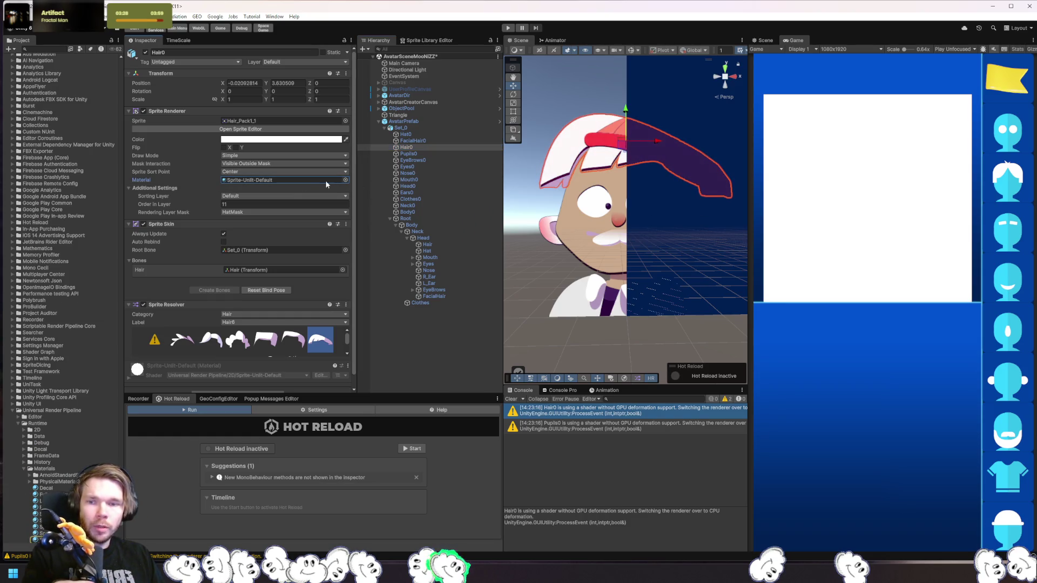
scroll(81, 459, down, 3)
Open the Sprite-Unlit-Default material's settings and search the project for 'clothes'.
click(54, 462)
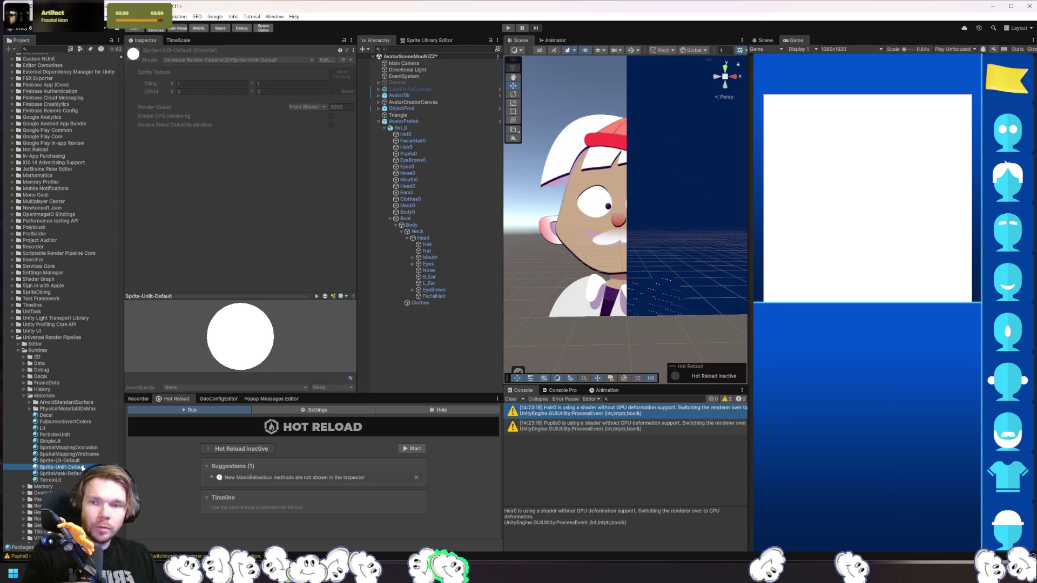
scroll(93, 321, up, 7)
key(ctrl+f)
text(cloth)
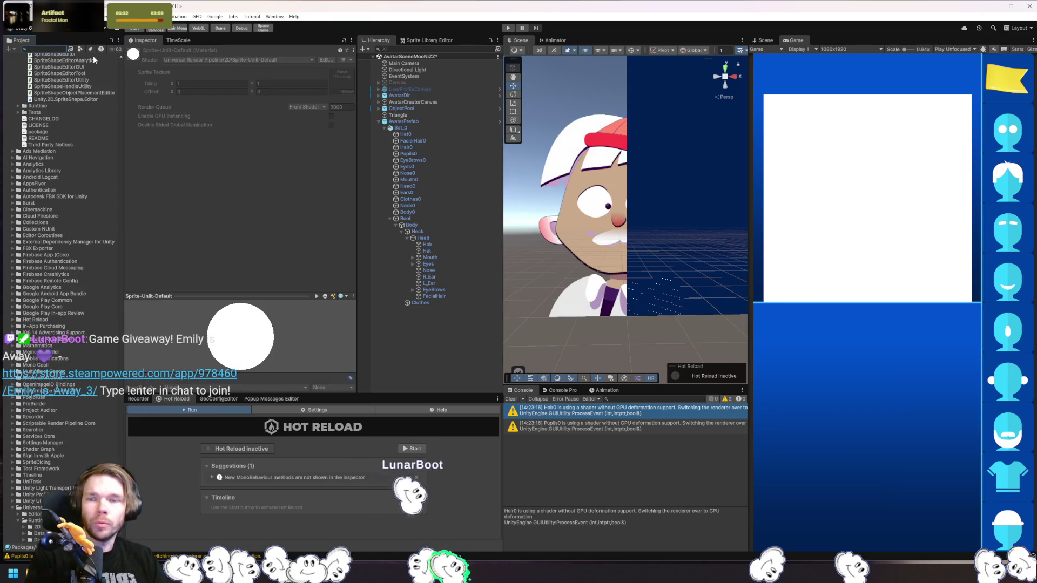
text(es)
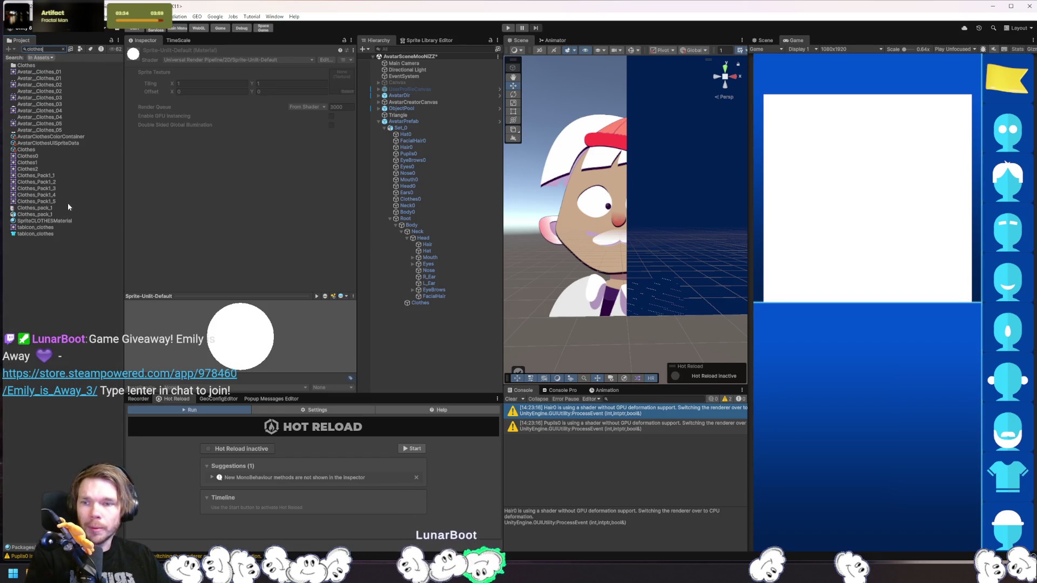
Browse SpriteCLOTHESMaterial's shader list, searching 'sprite', but keep Sprite-Lit-Default.
click(67, 221)
click(62, 49)
click(291, 58)
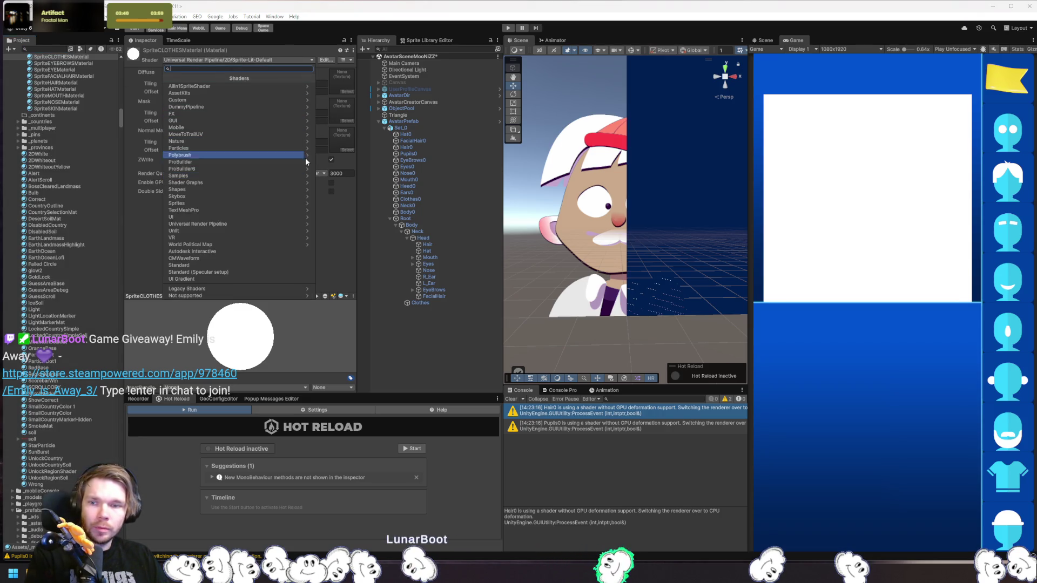
click(278, 225)
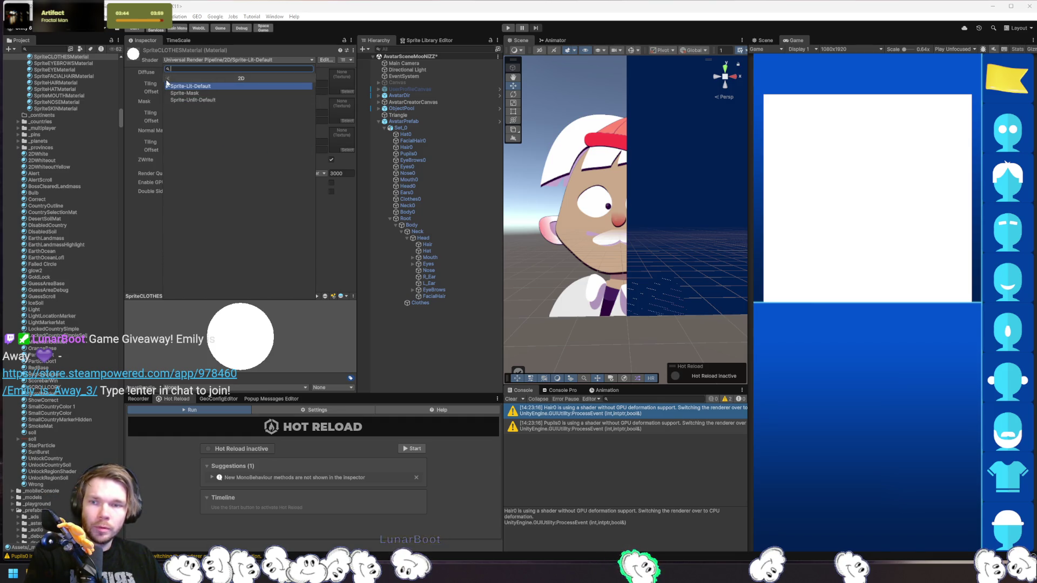
click(167, 79)
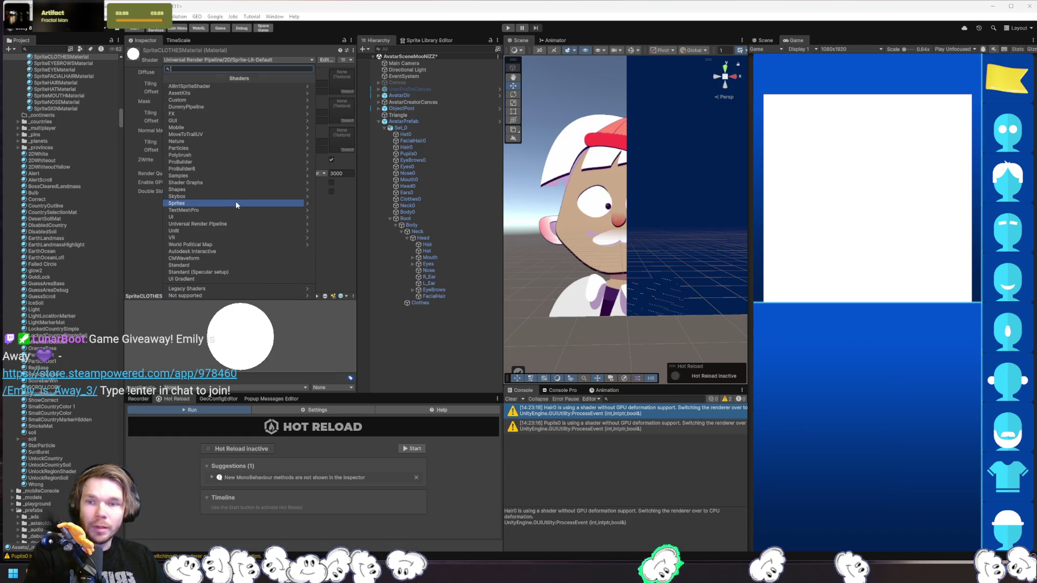
text(sprite)
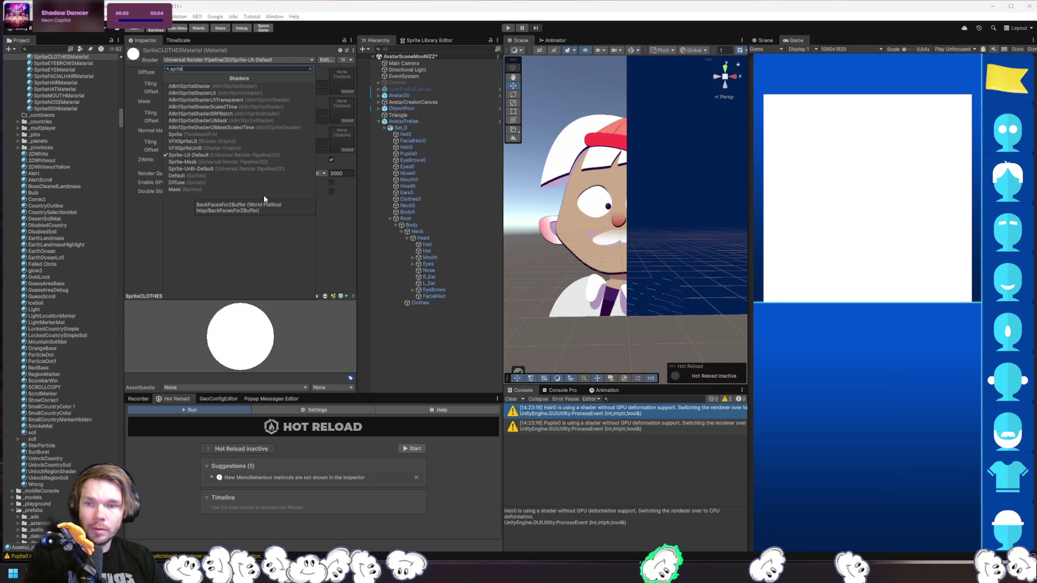
key(Escape)
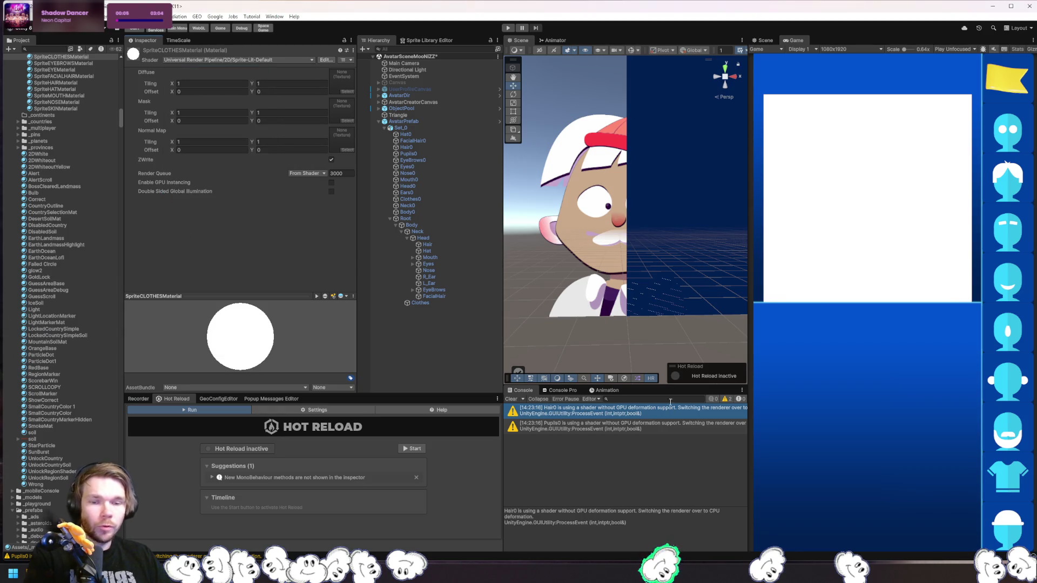
click(643, 426)
Inspect Hair0, Pupils0, EyeBrows0, Eyes0 and Nose0 from the warnings, ending on EyeBrows0.
click(643, 419)
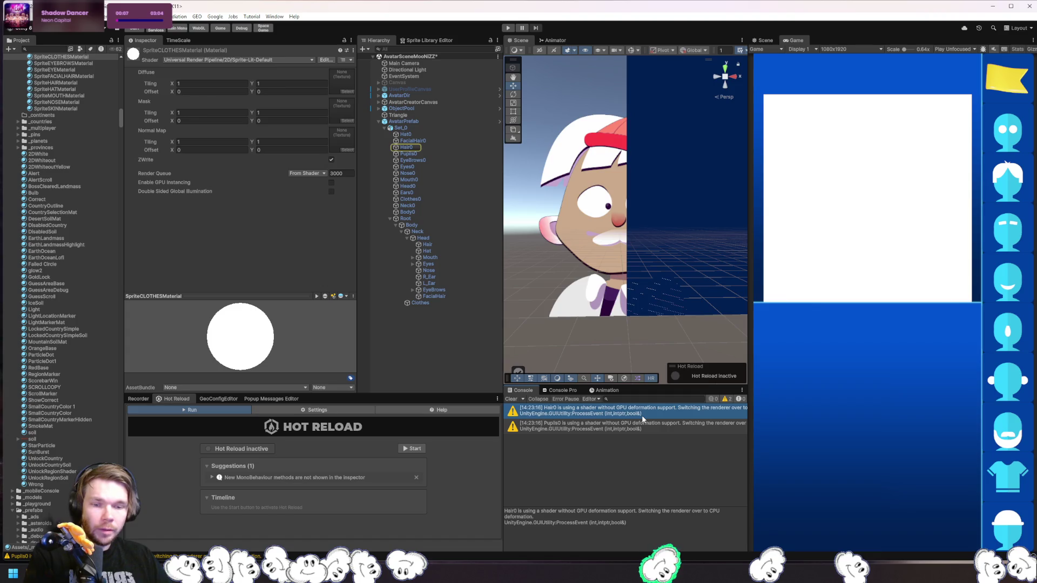
click(644, 424)
mouse_move(408, 154)
mouse_down()
mouse_move(423, 175)
mouse_move(426, 154)
mouse_up()
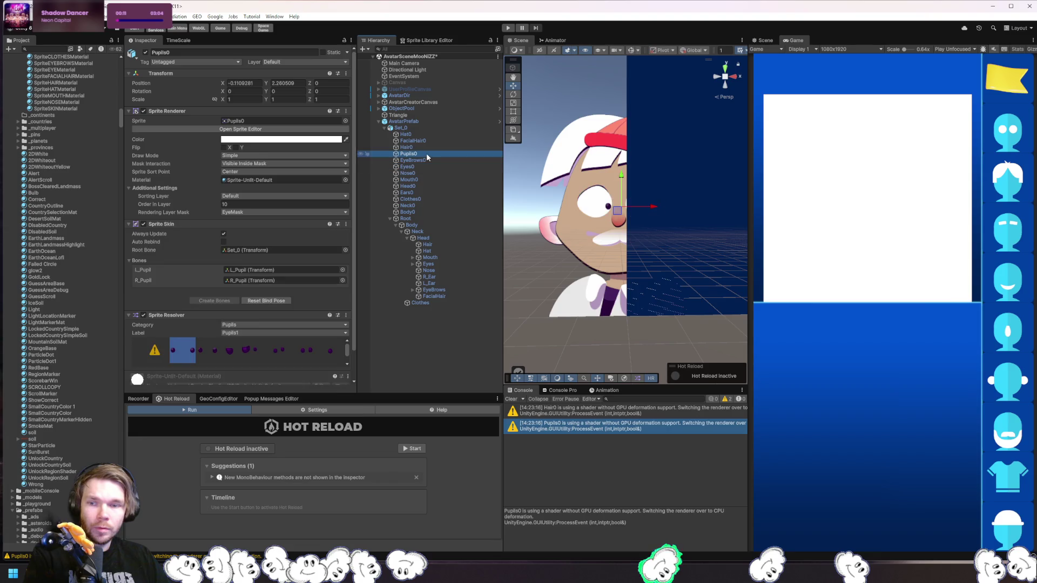
click(424, 162)
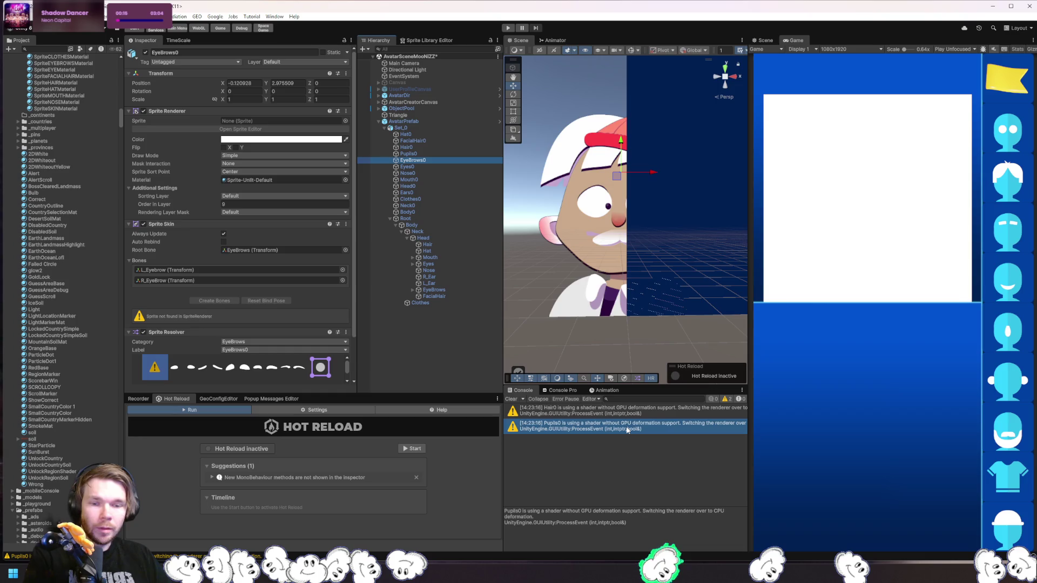
click(642, 408)
click(643, 425)
click(414, 168)
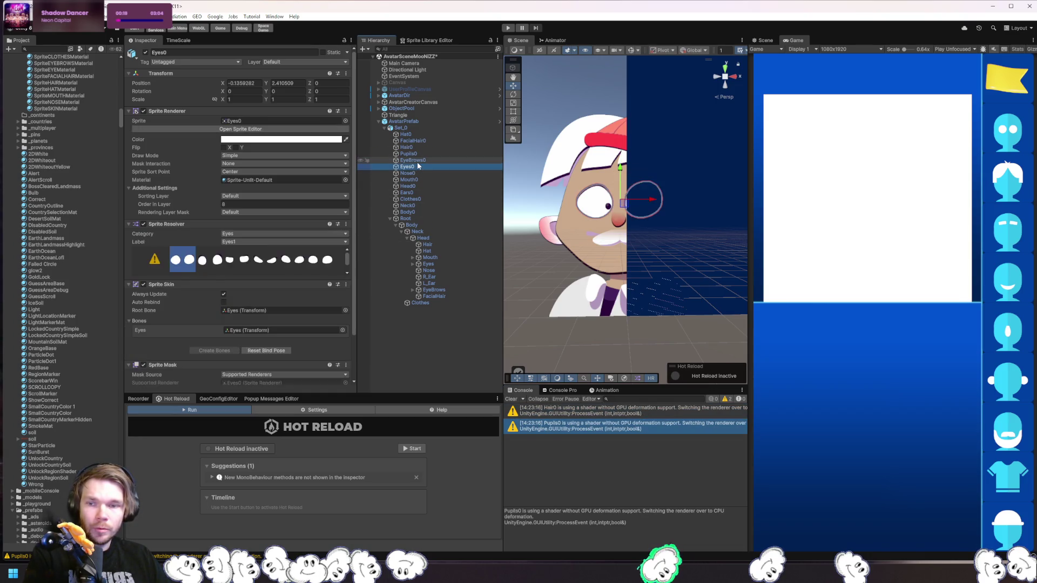
click(414, 174)
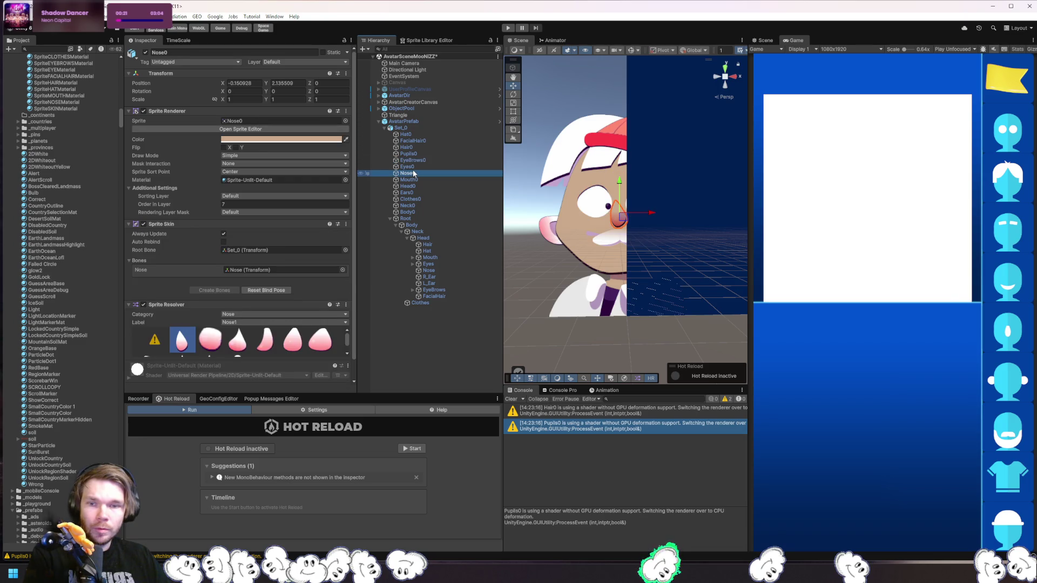
click(414, 168)
click(423, 160)
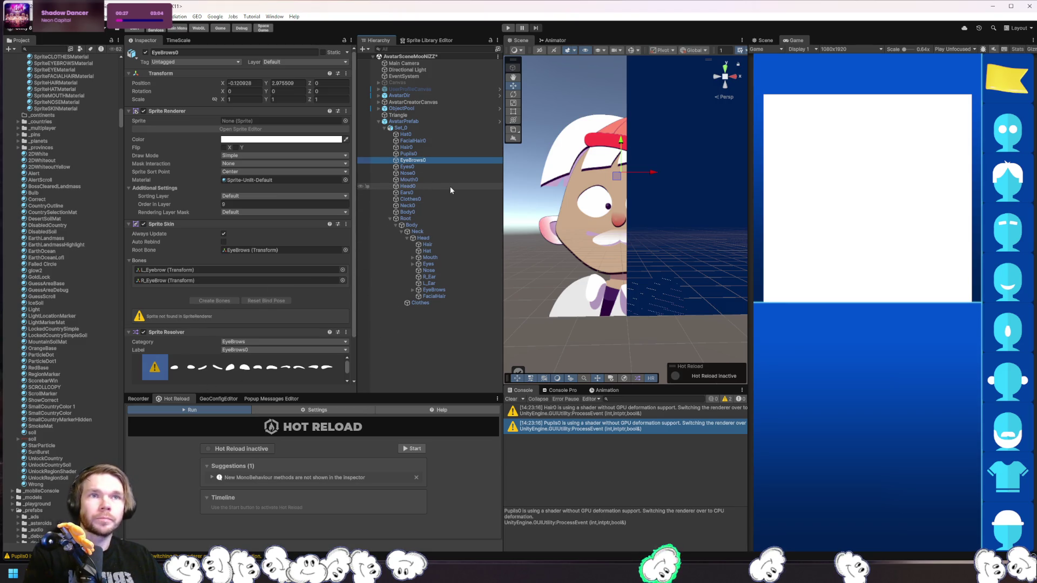
key(alt+Tab)
click(1029, 85)
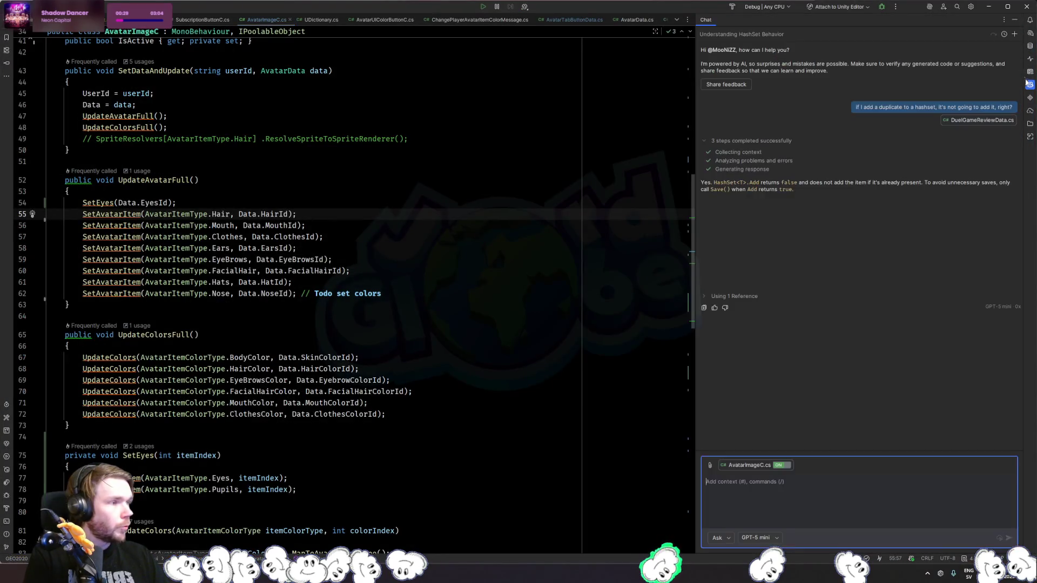
Ask the AI which 2D shader properly supports GPU deformation with sprite resolver and 2D animation.
click(1015, 34)
text(What shader properly handles)
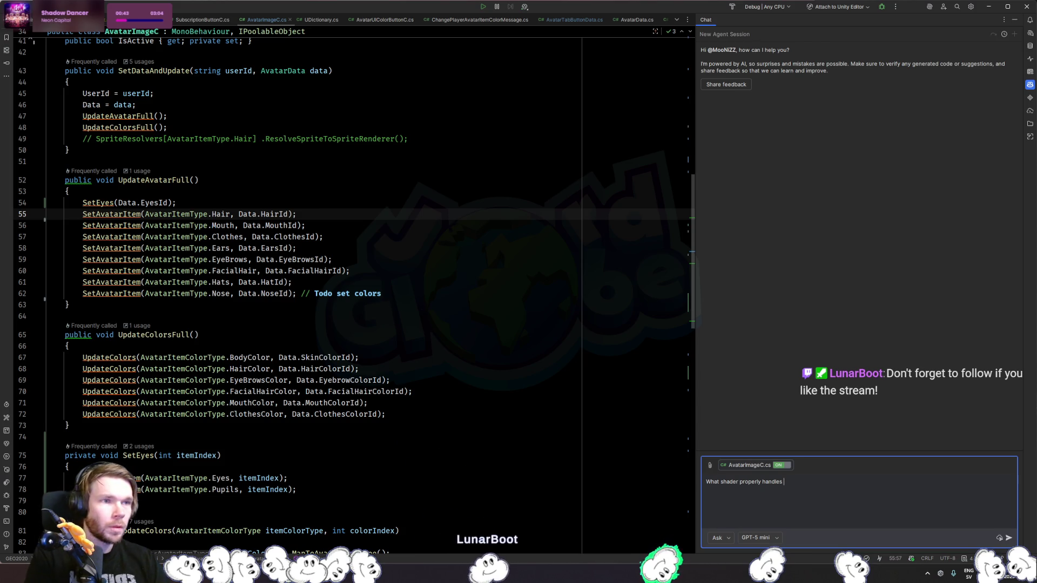
click(721, 482)
text(2D)
key(ctrl+Right)
text(in unity)
key(ctrl+Right)
key(End)
text(GPU deformation when using the sp)
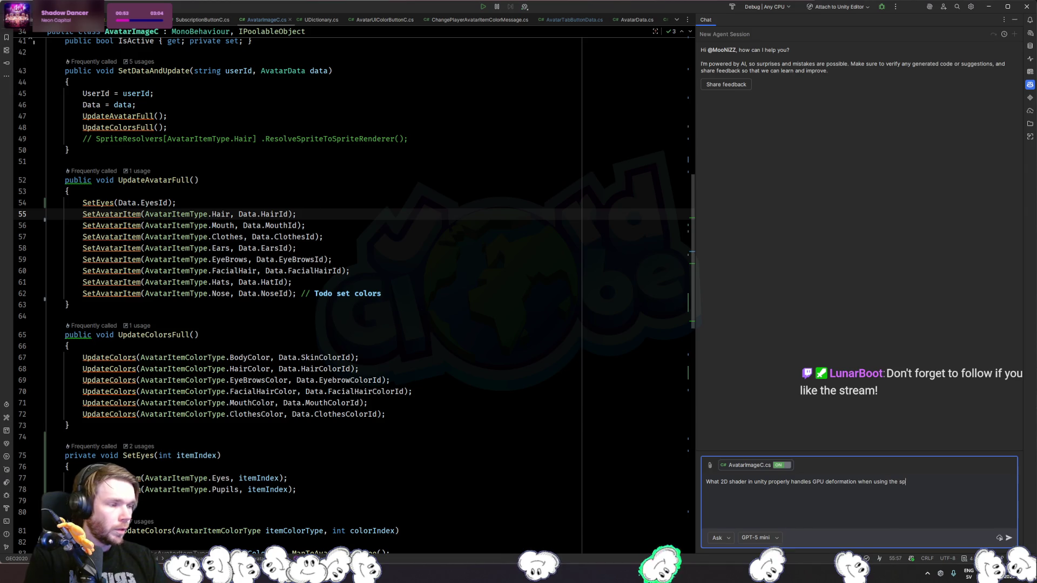
text(rite resolver and 2D animation system in unity)
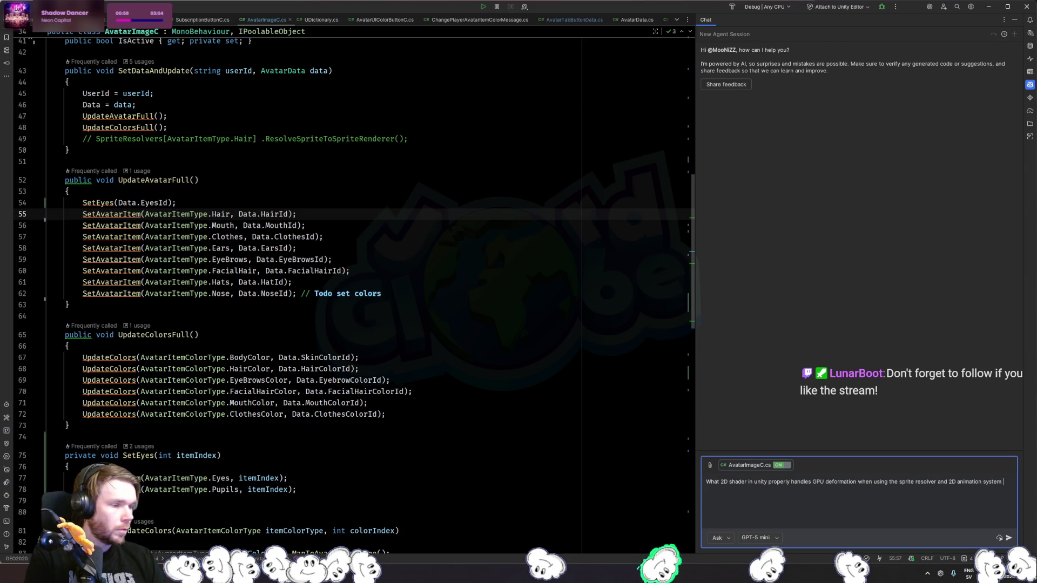
text(?)
key(Return)
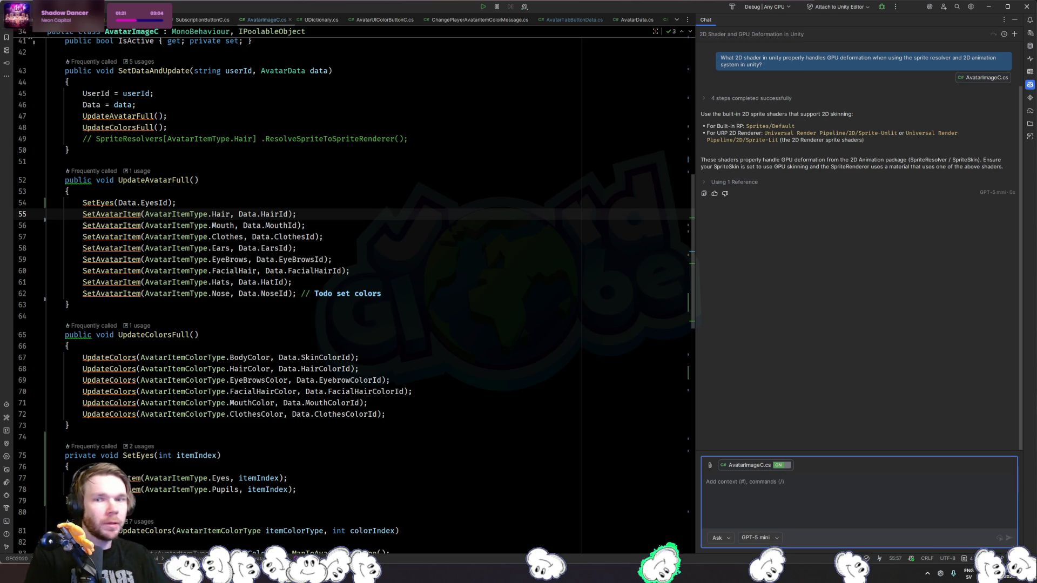
key(alt+Tab)
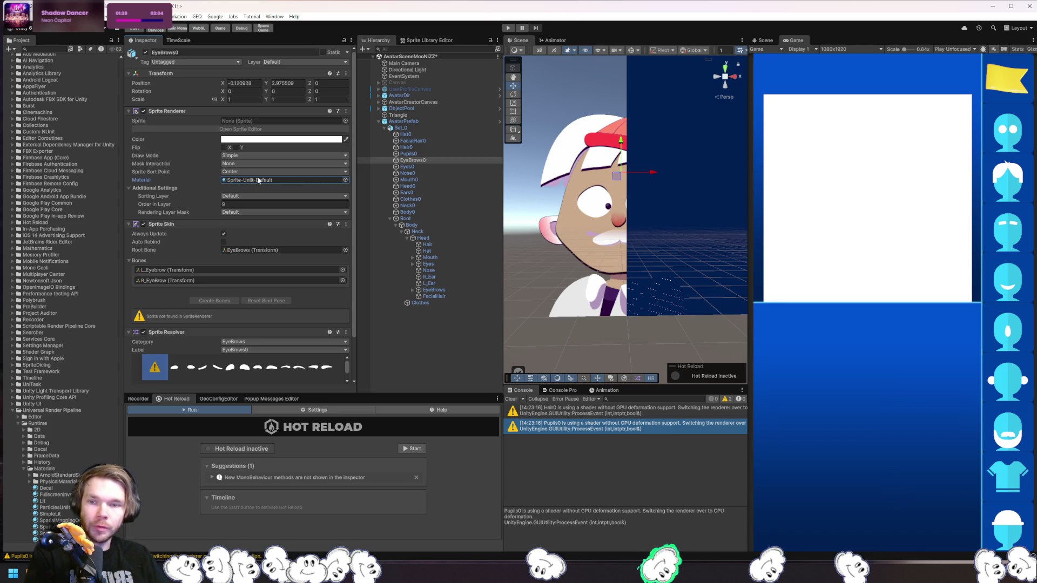
Assign SpriteEYEBROWSMaterial to EyeBrows0's Material field and open that material's settings.
scroll(73, 458, down, 3)
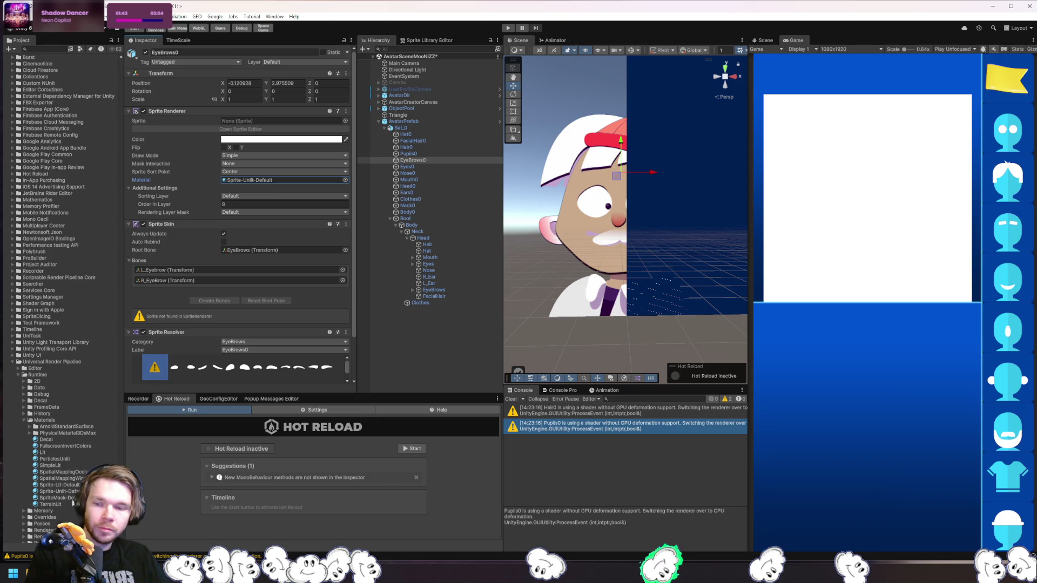
click(345, 180)
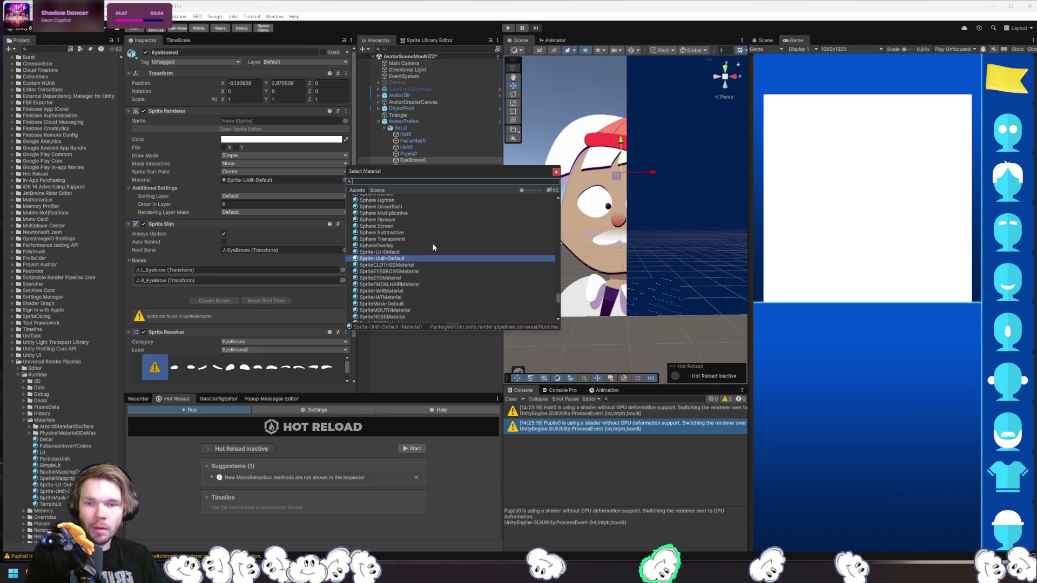
double_click(414, 271)
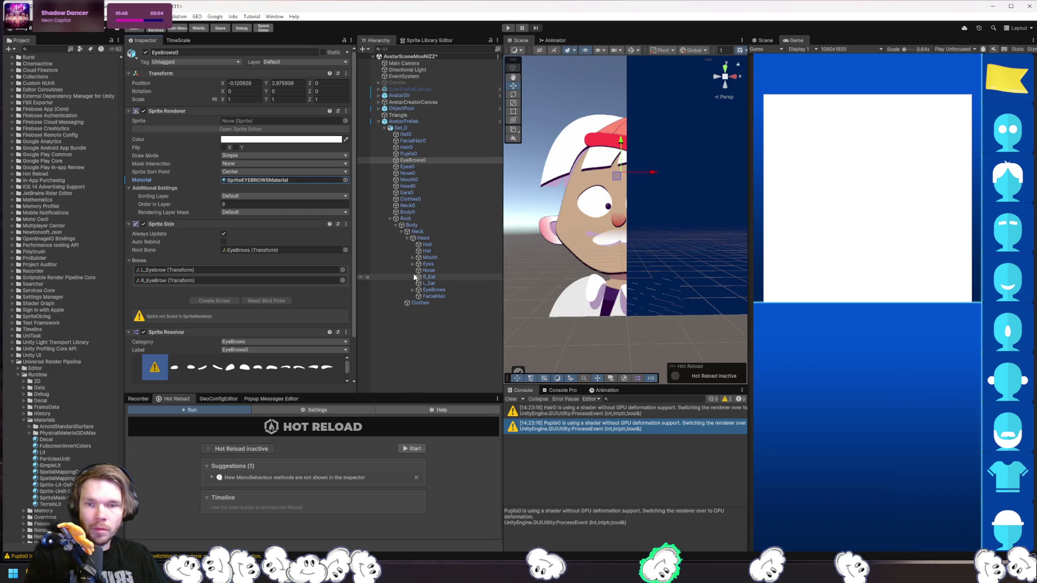
click(254, 180)
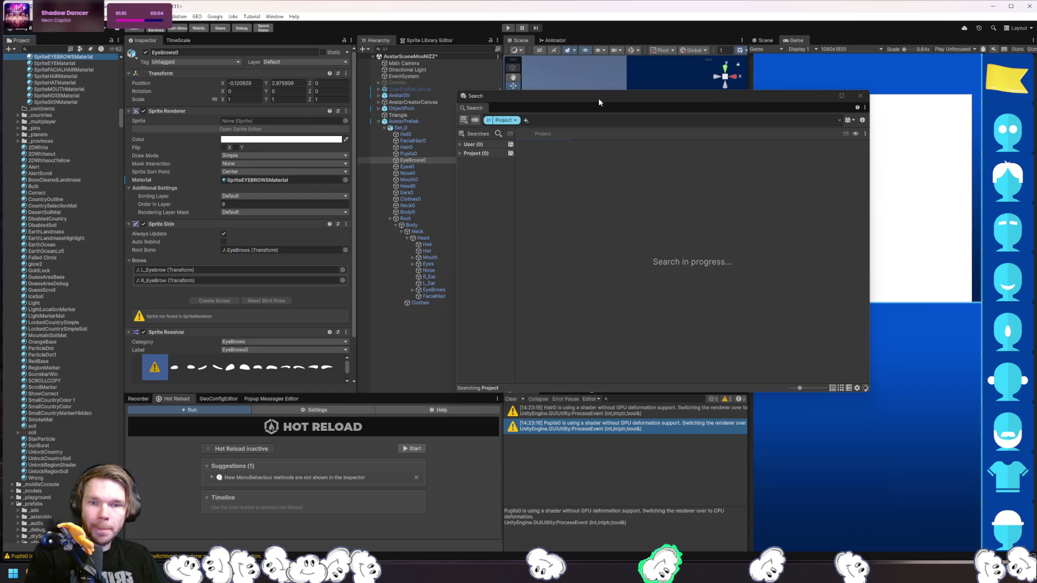
click(69, 57)
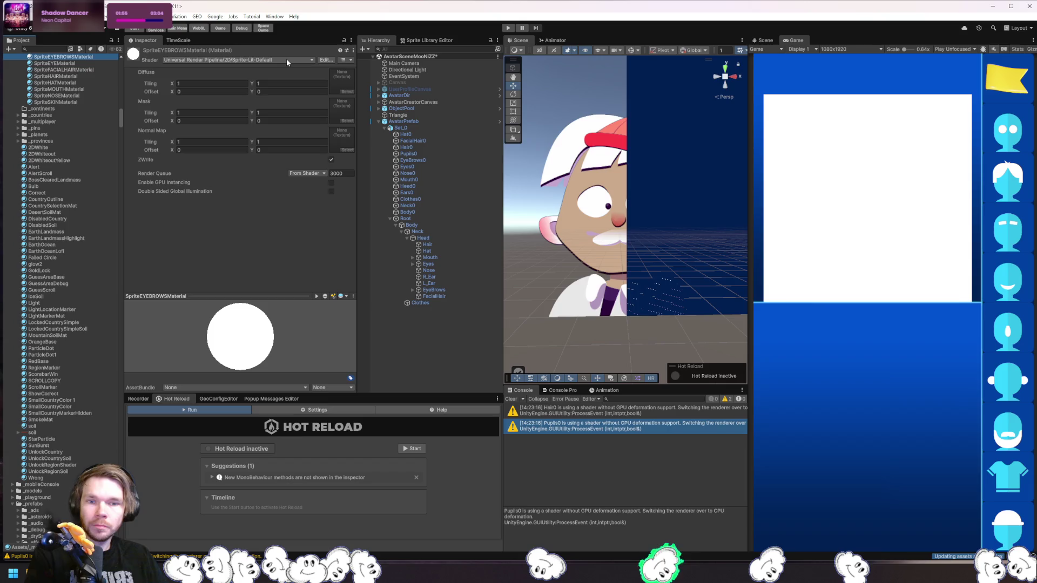
click(287, 61)
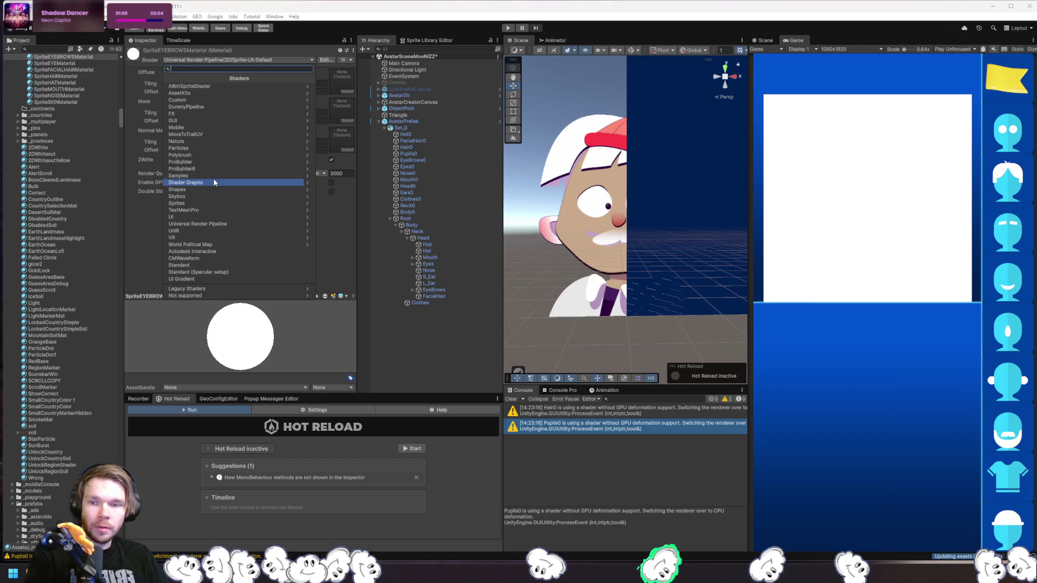
click(219, 223)
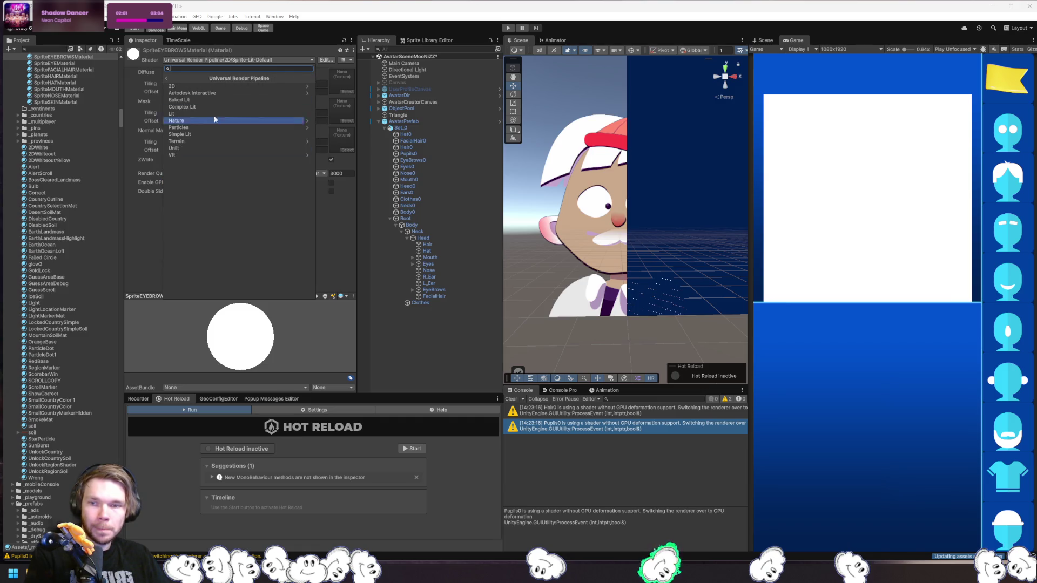
click(227, 85)
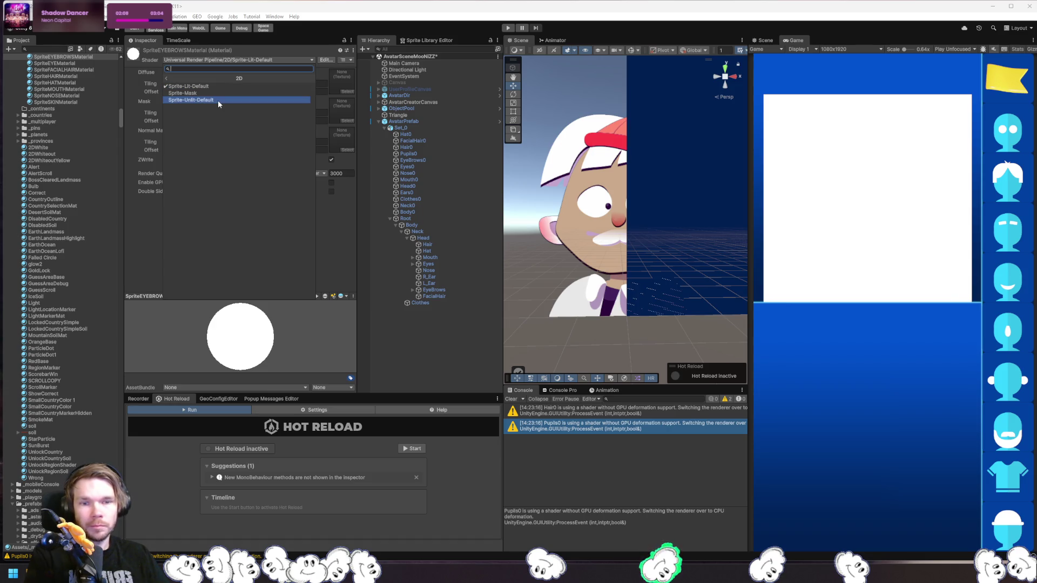
click(218, 100)
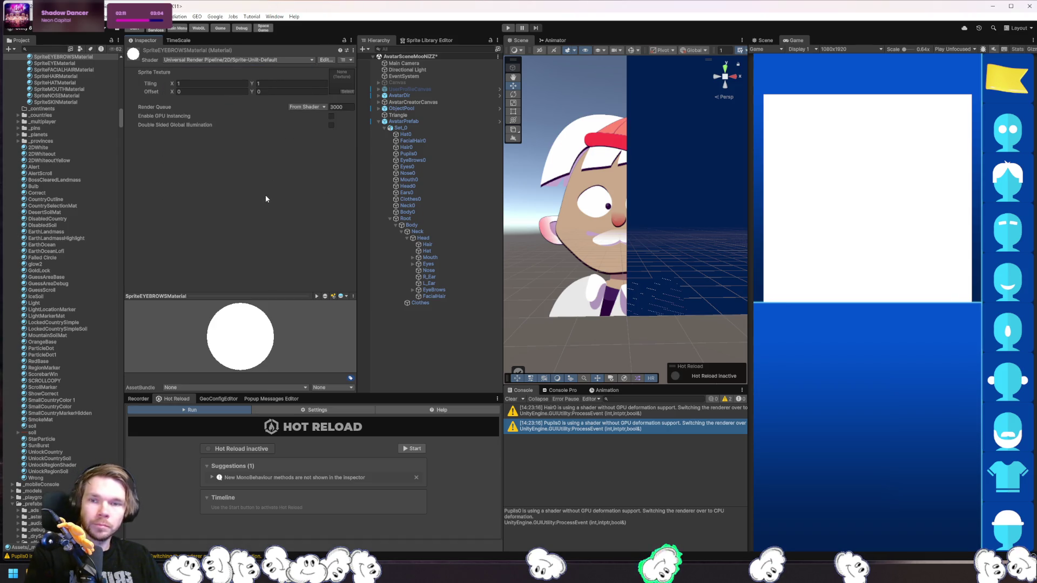
scroll(77, 251, up, 5)
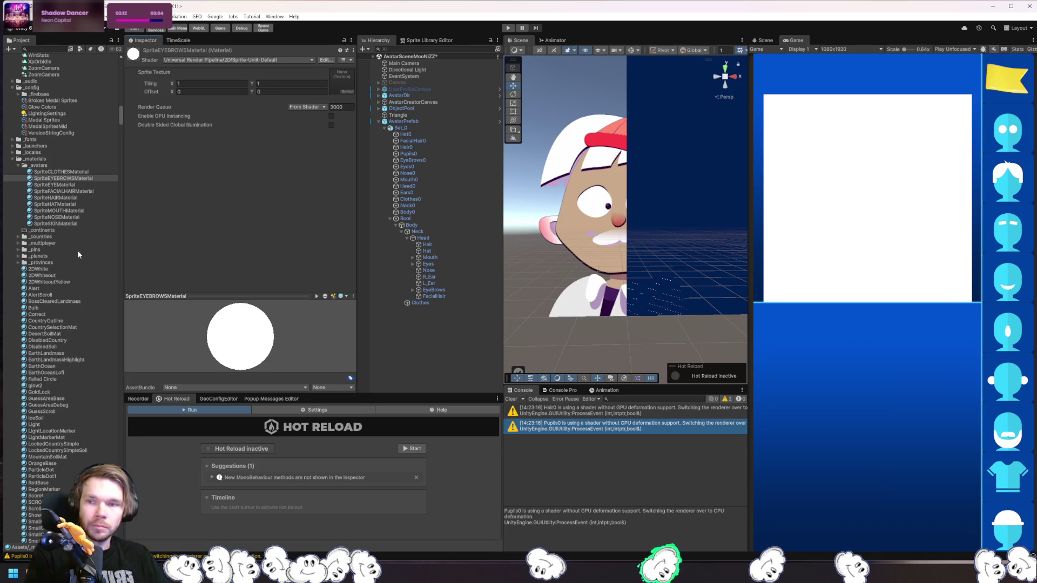
click(65, 171)
click(284, 60)
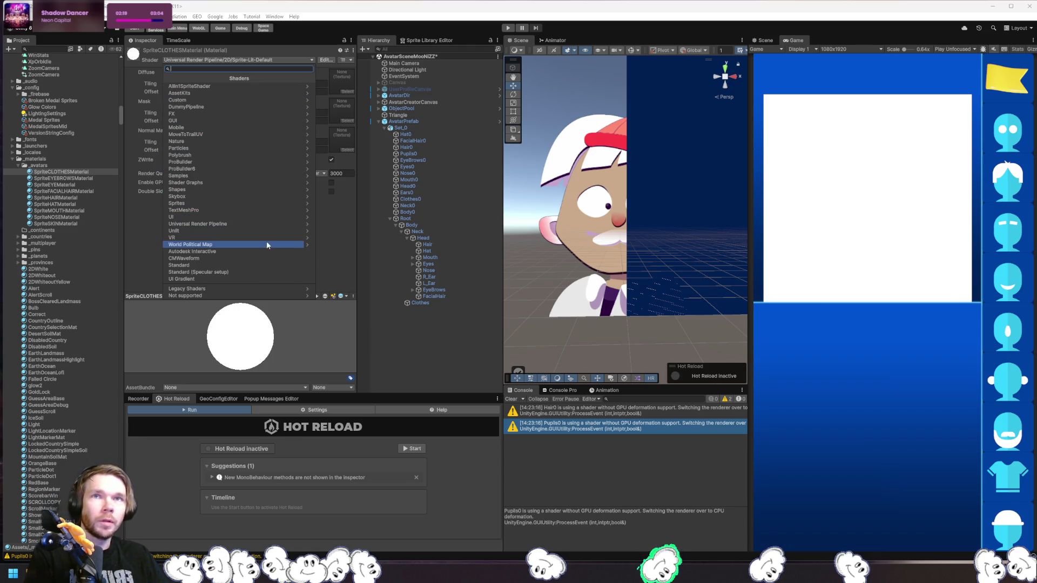
click(73, 179)
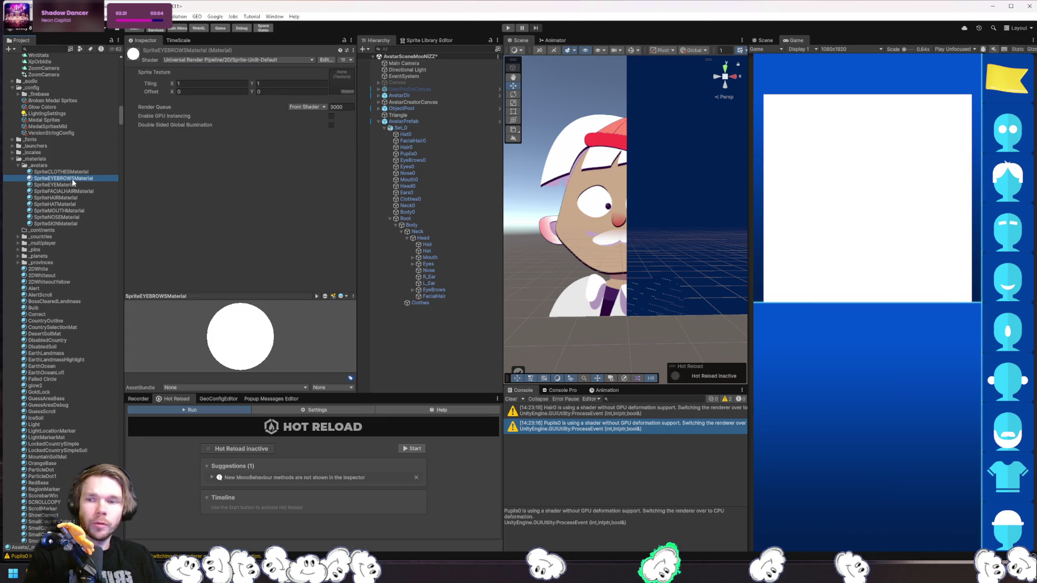
click(283, 60)
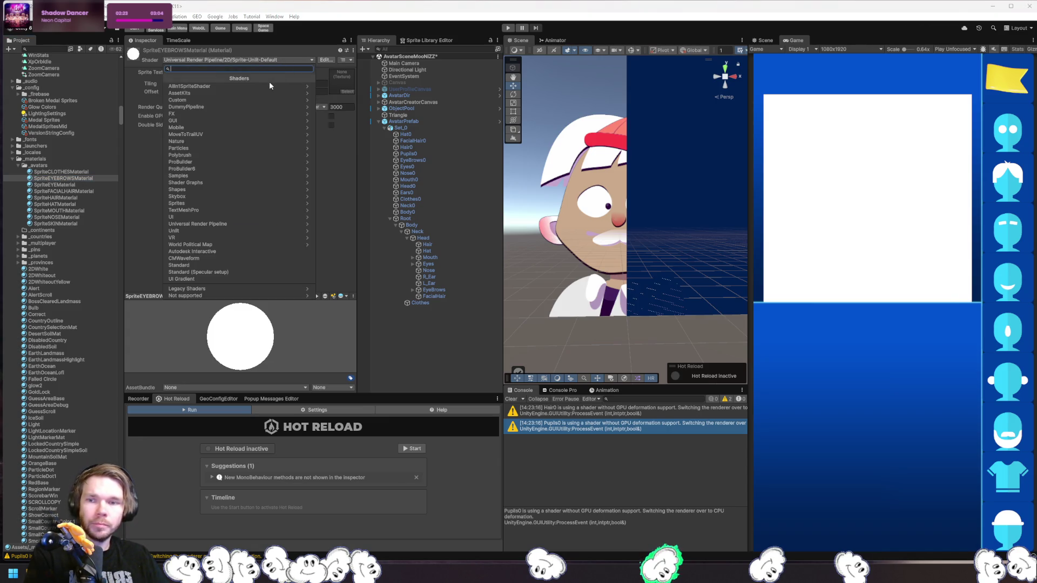
click(262, 224)
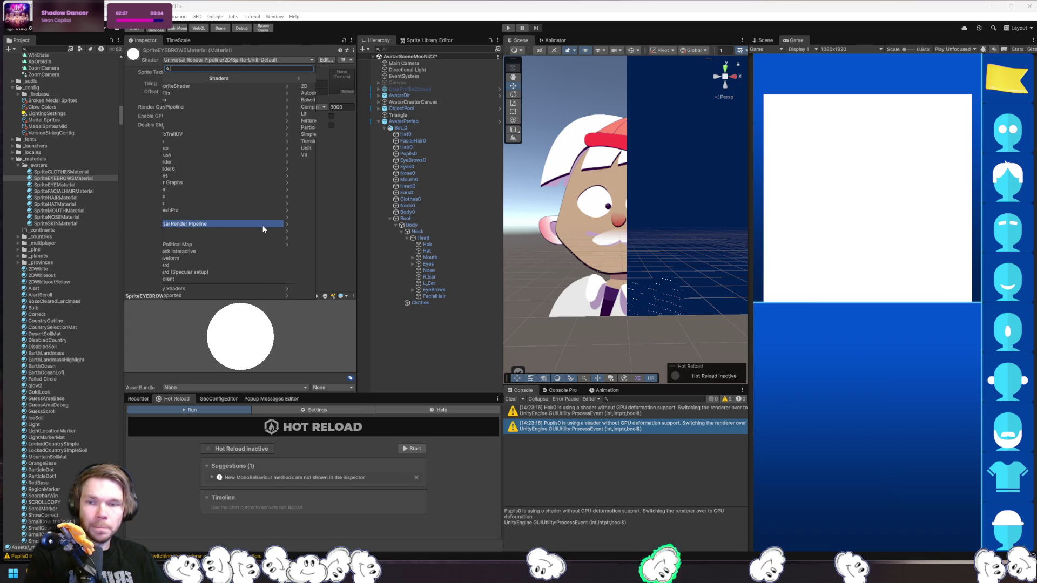
click(238, 86)
click(217, 86)
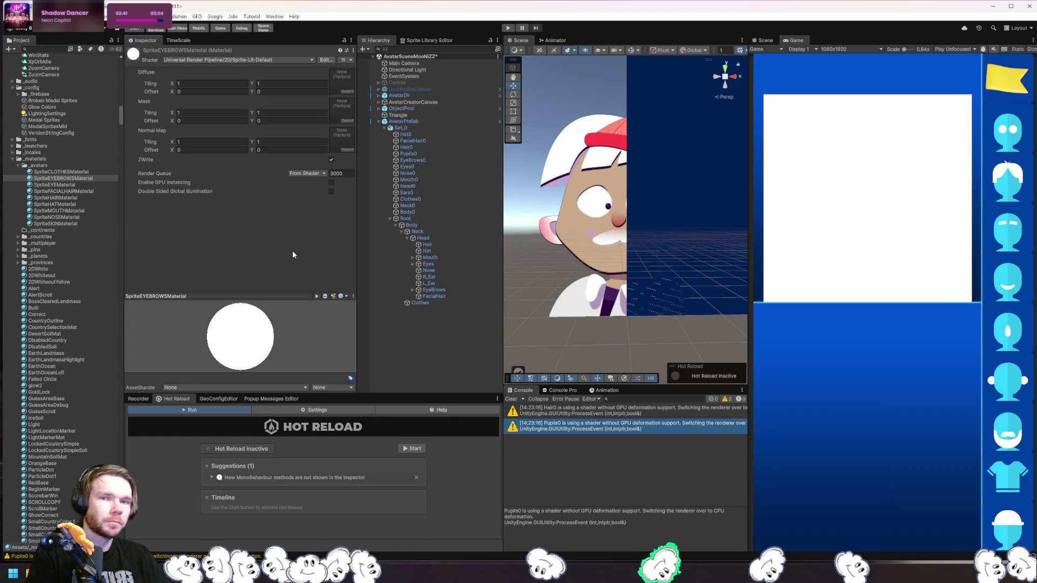
click(459, 331)
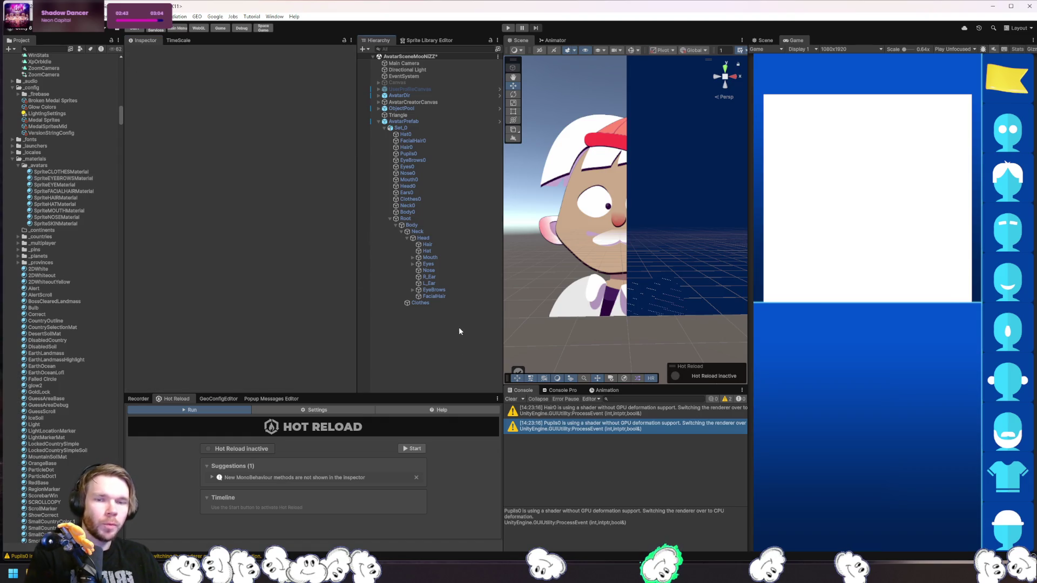
Step through the avatar's face parts in the Hierarchy, ending on Mouth0.
click(508, 400)
click(426, 167)
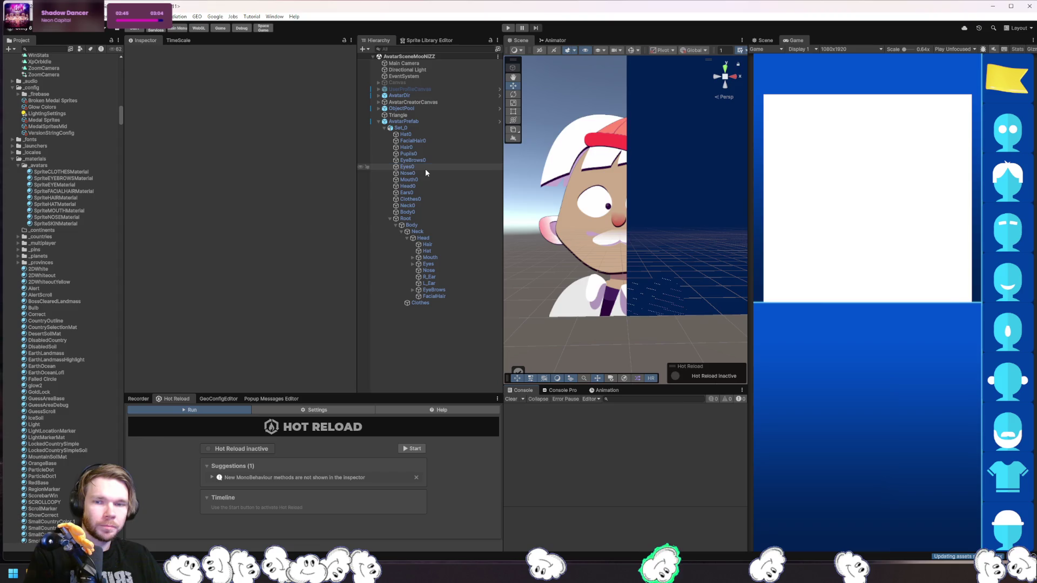
click(427, 171)
click(419, 180)
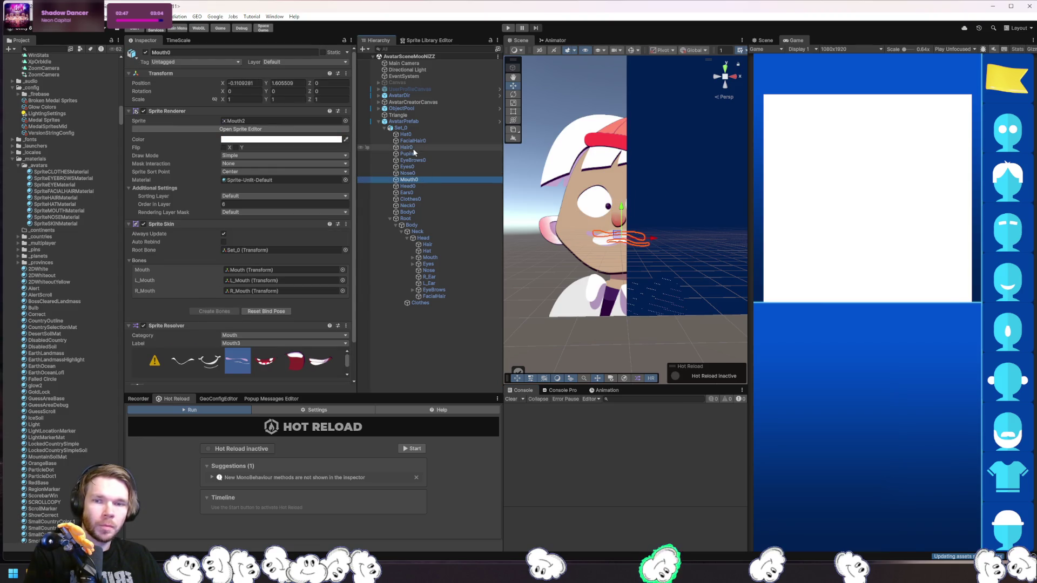
Apply all of the AvatarPrefab instance's overrides, including EyeBrows0's renderer, to the prefab.
click(411, 122)
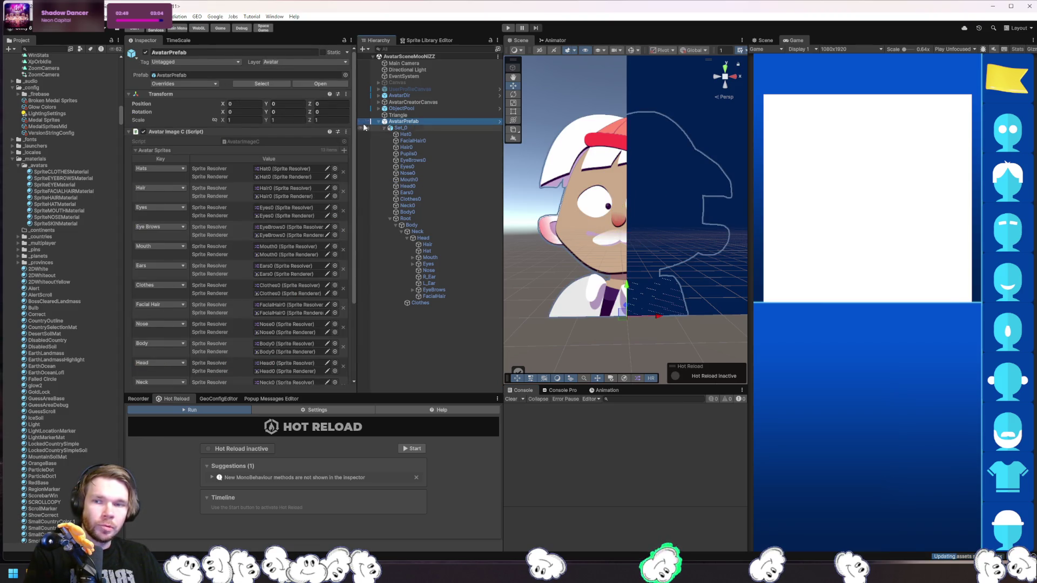
click(198, 84)
click(255, 148)
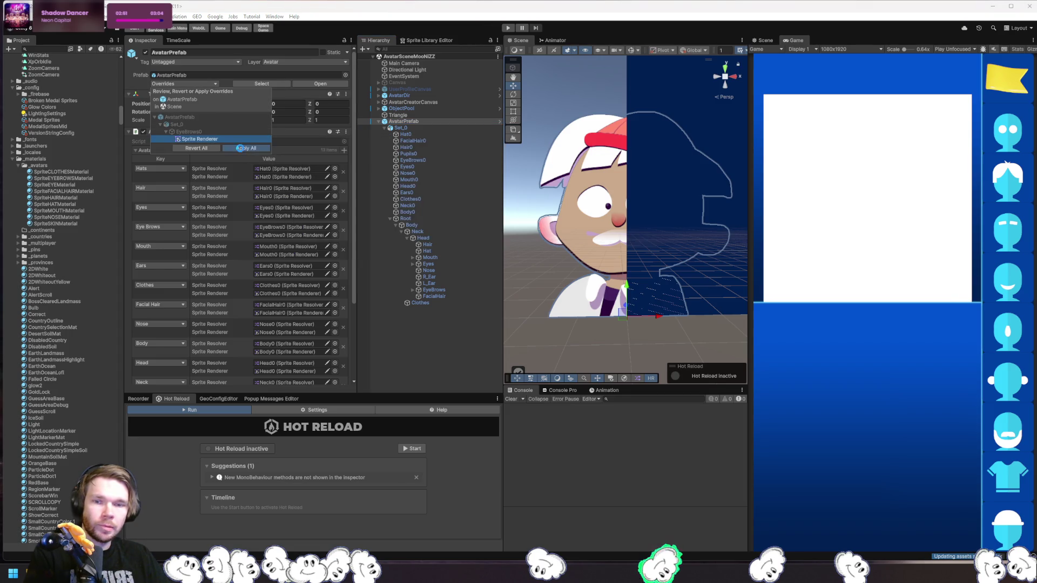
Check the Hair0 shader warning and try hair styles Hair1 and Hair4, returning to Hair1.
click(655, 413)
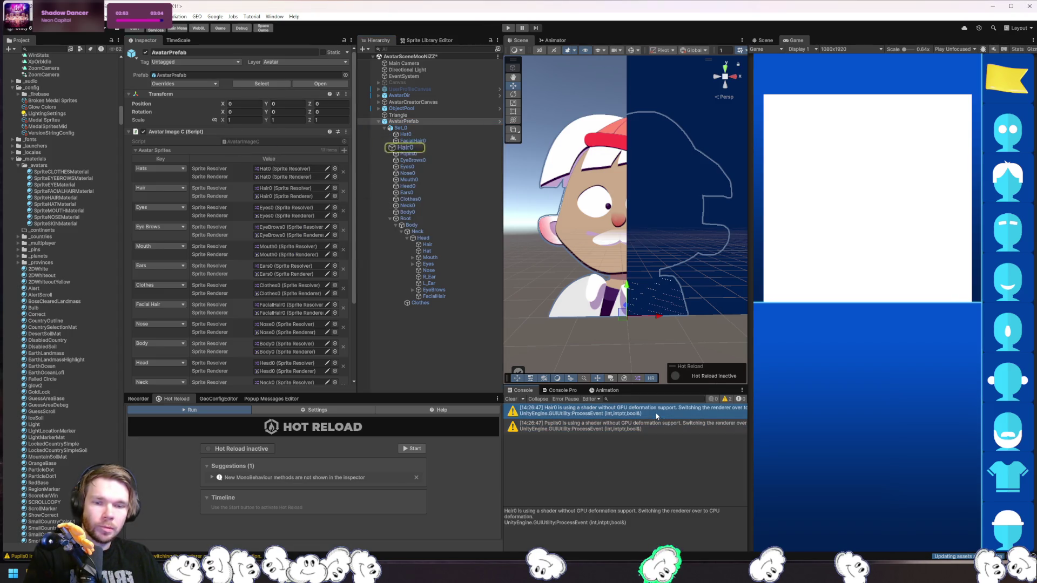
click(417, 146)
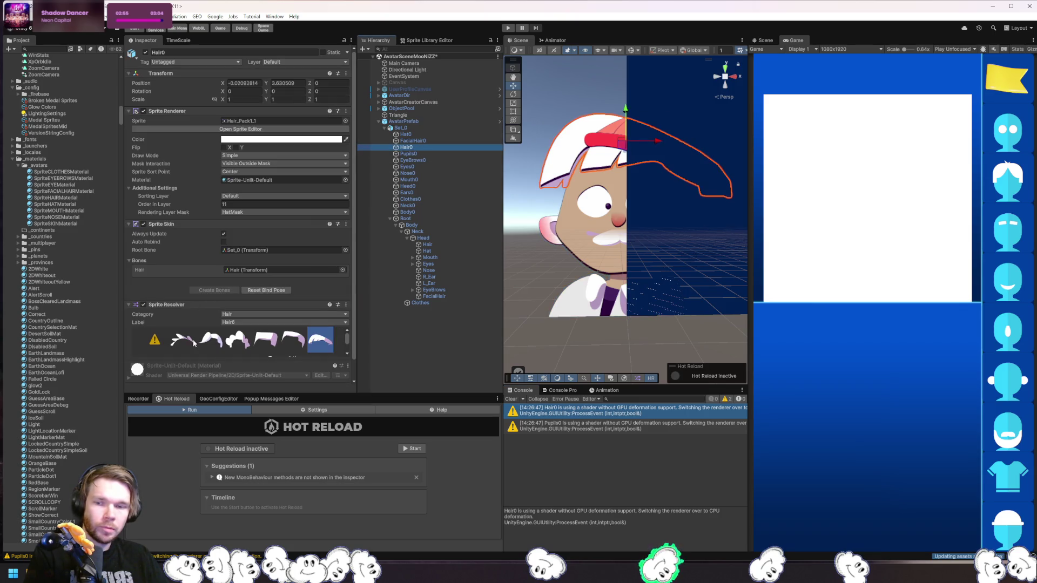
click(182, 349)
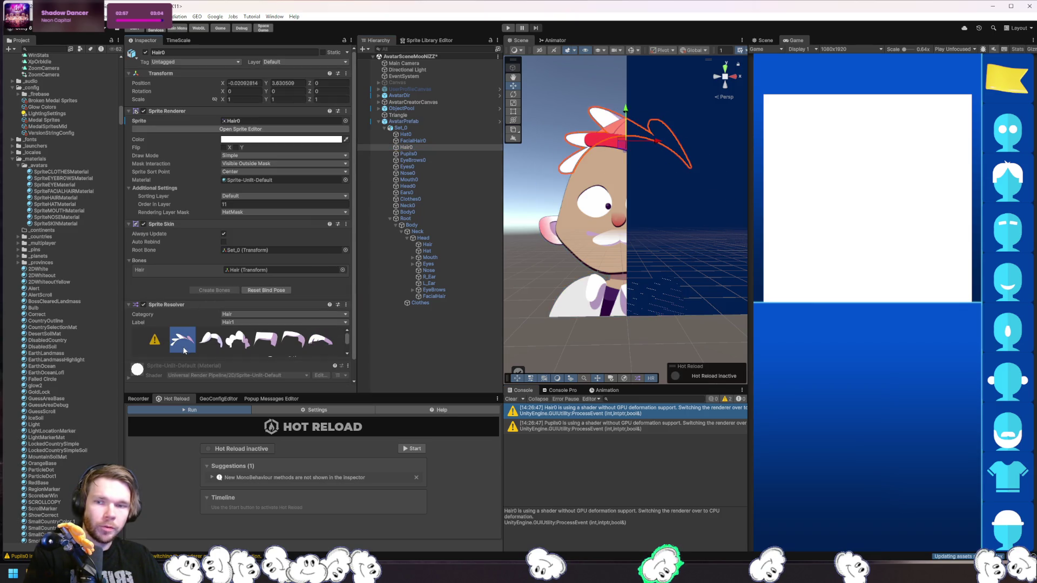
click(211, 350)
click(266, 351)
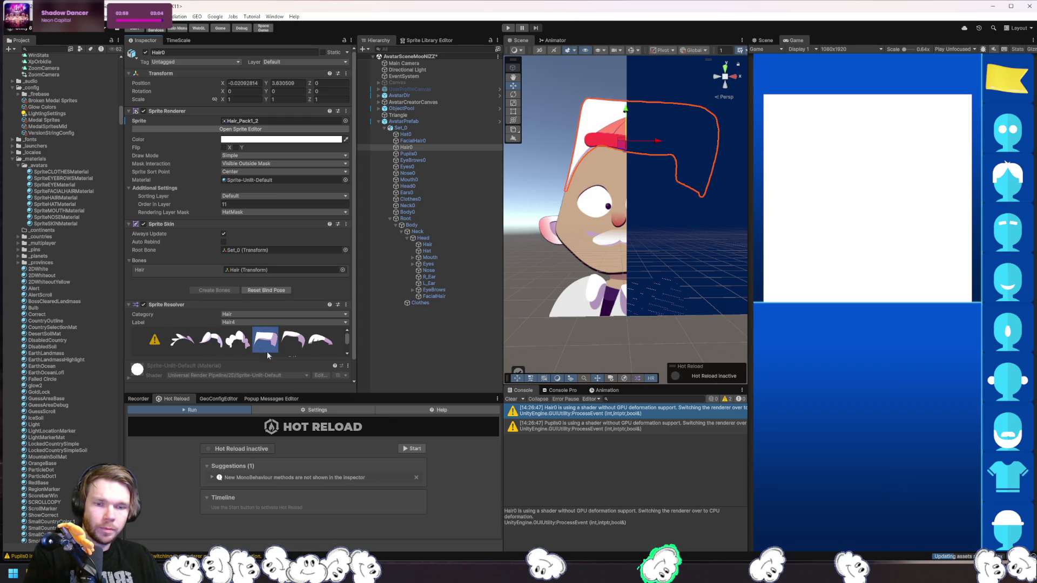
click(184, 346)
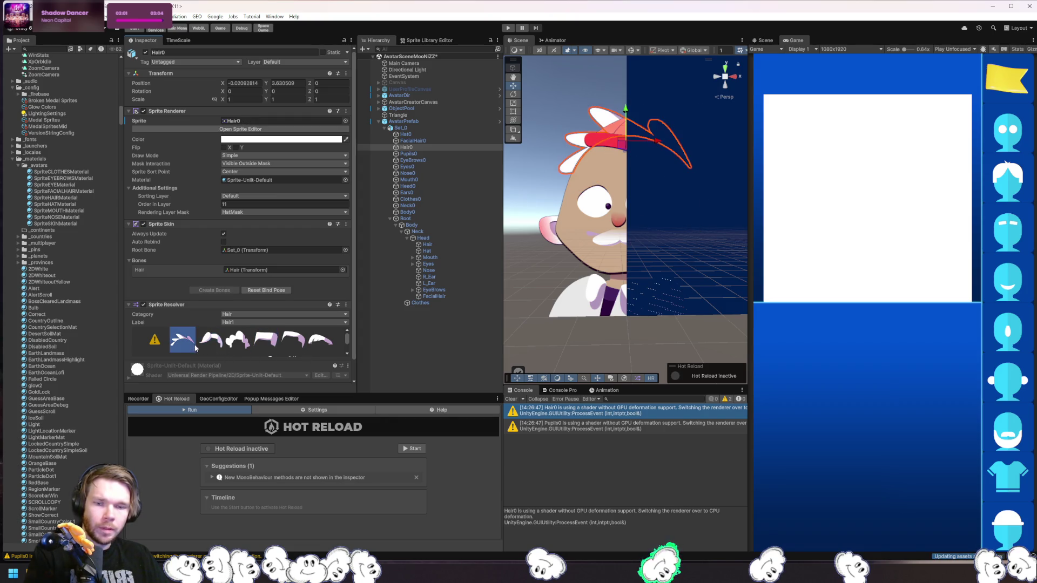
Look over EyeBrows0, Set_0 and Triangle, then set Hair0 to the Hair5 style.
click(518, 401)
click(406, 159)
click(414, 128)
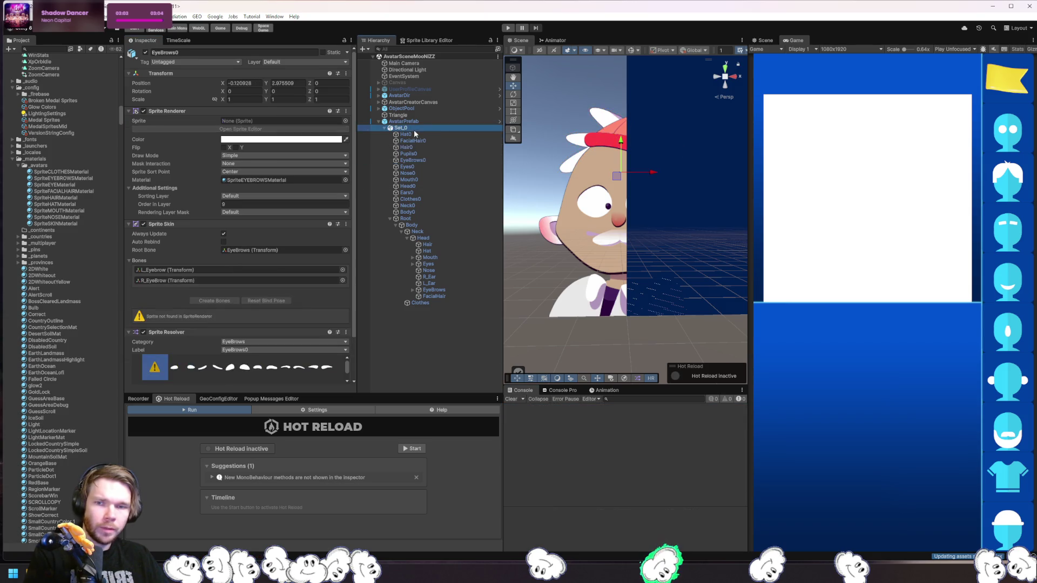
click(414, 115)
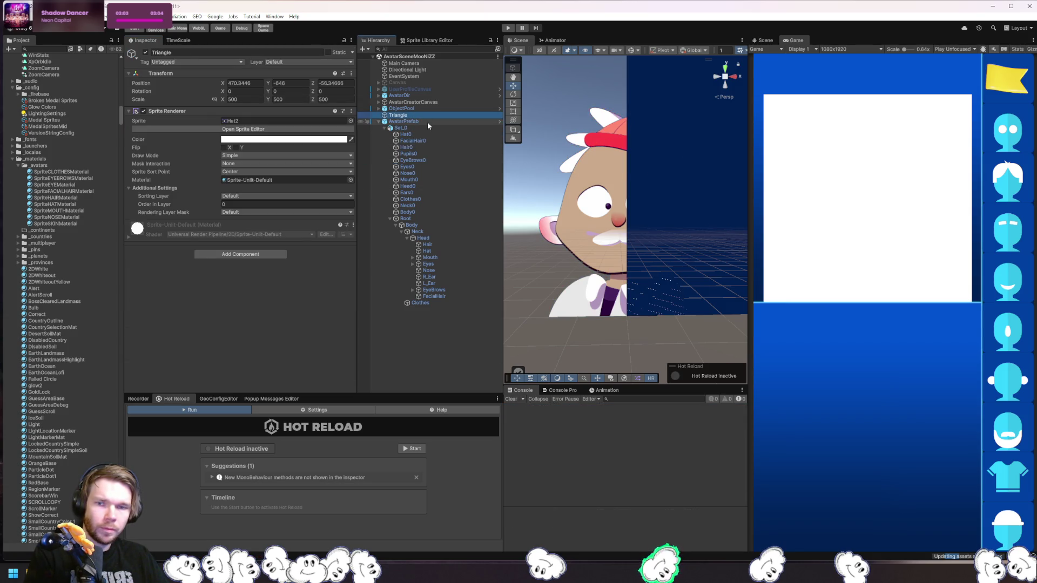
click(427, 121)
click(429, 147)
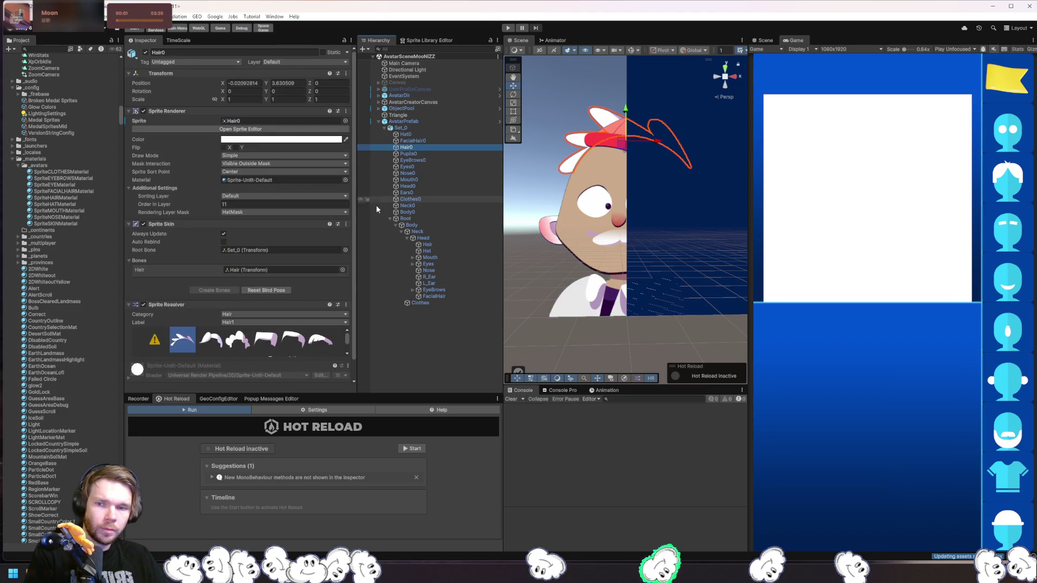
click(293, 339)
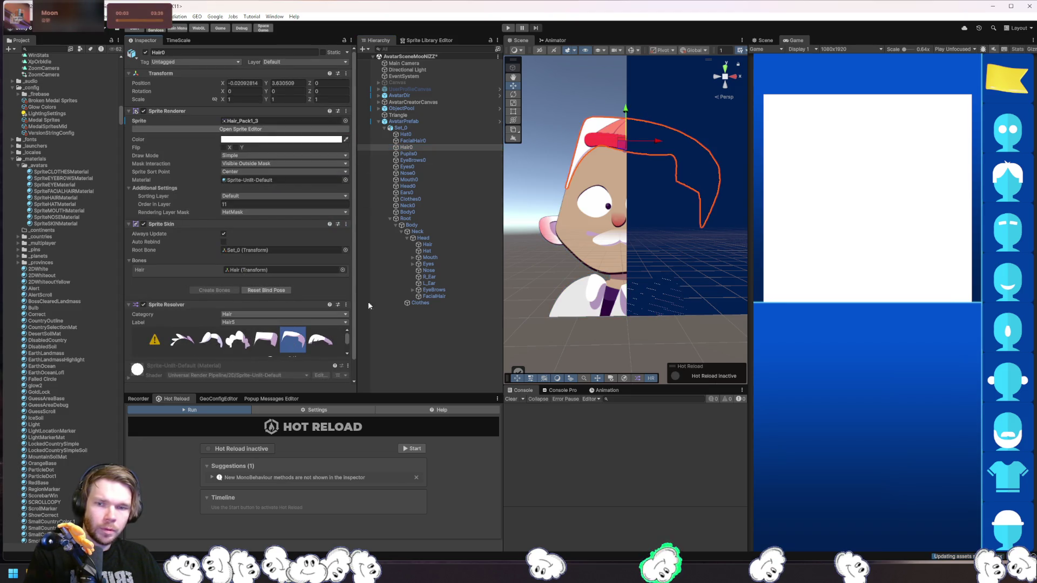
Select the AvatarPrefab instance and open it in Prefab Mode.
click(432, 289)
click(419, 108)
click(420, 115)
click(419, 122)
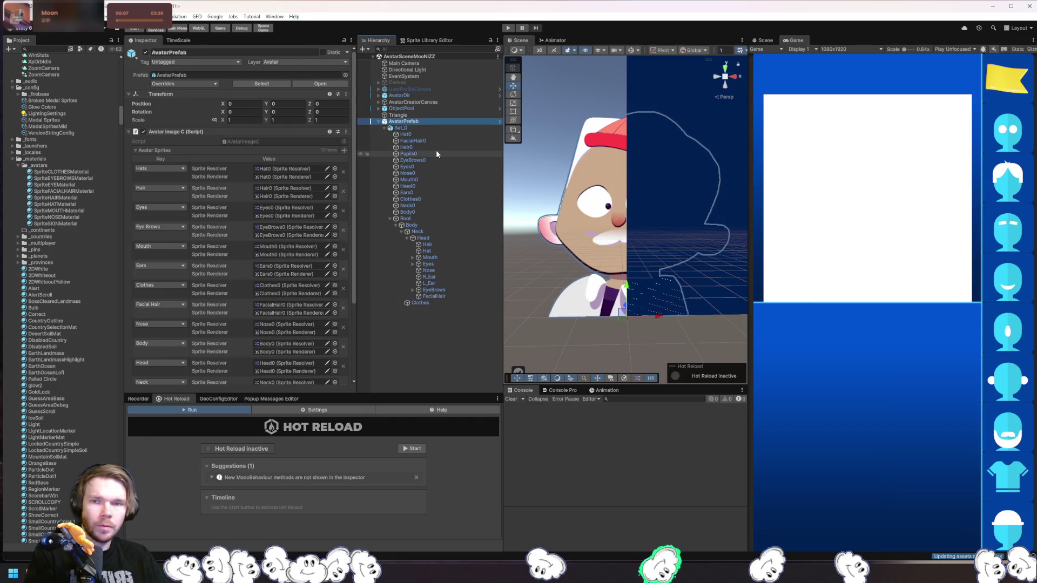
click(315, 84)
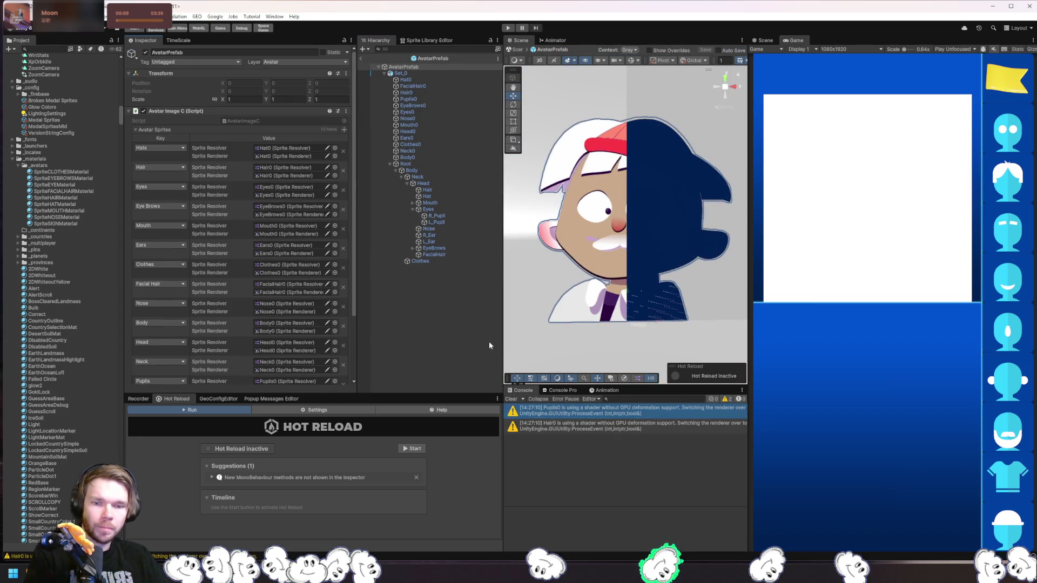
Check the Hair0 warning and compare the Hair0, Pupils0 and EyeBrows0 parts in the prefab.
click(589, 426)
click(426, 93)
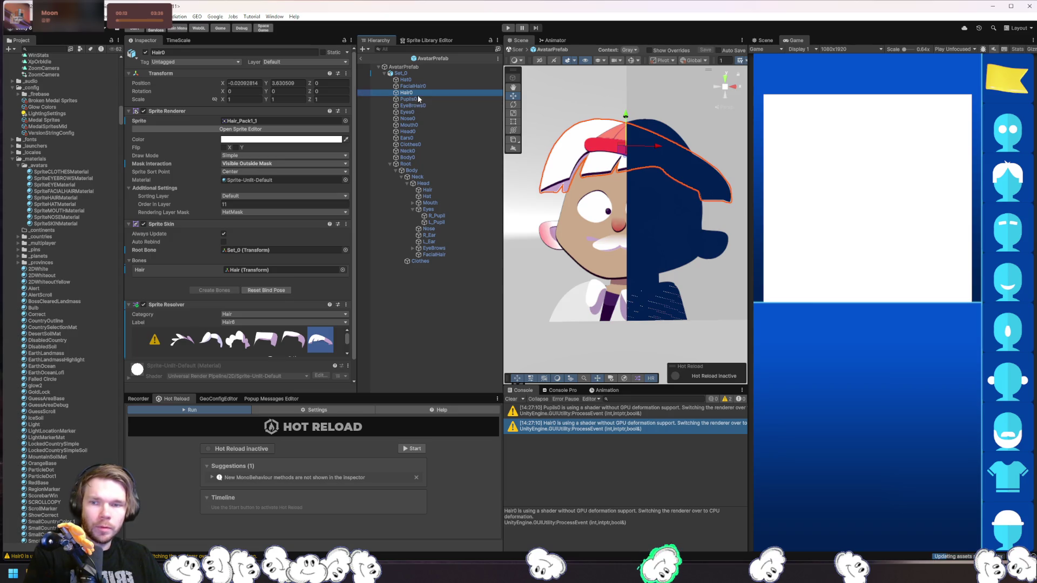
click(414, 98)
key(Up)
key(Down)
click(416, 93)
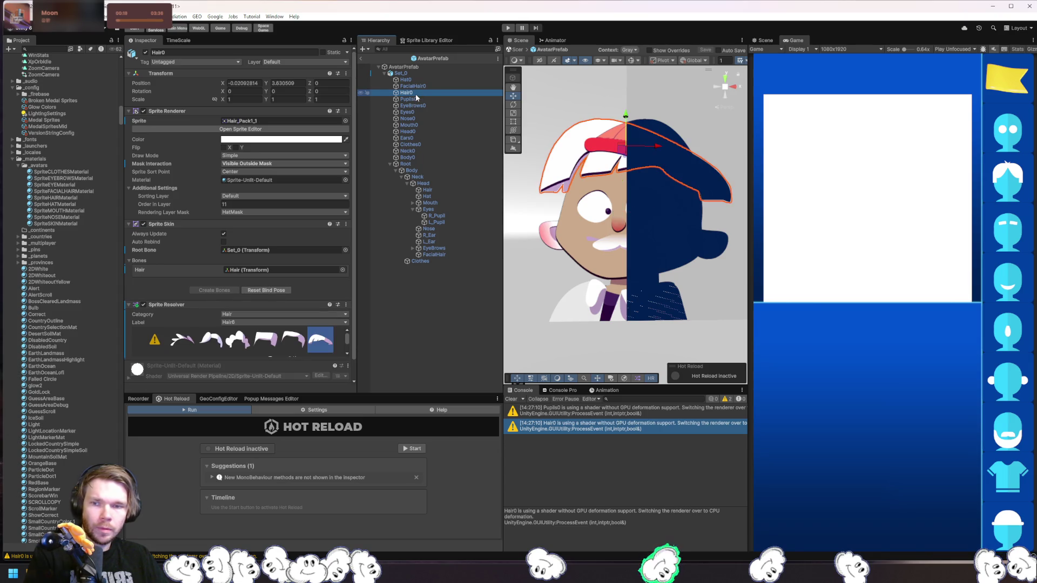
click(417, 106)
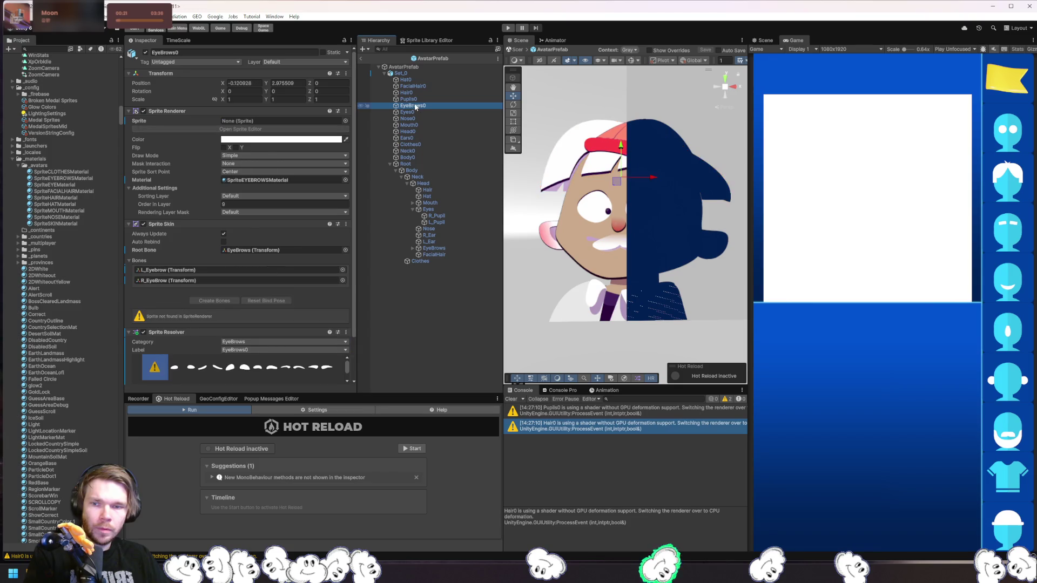
drag(408, 93, 406, 100)
click(408, 106)
click(407, 100)
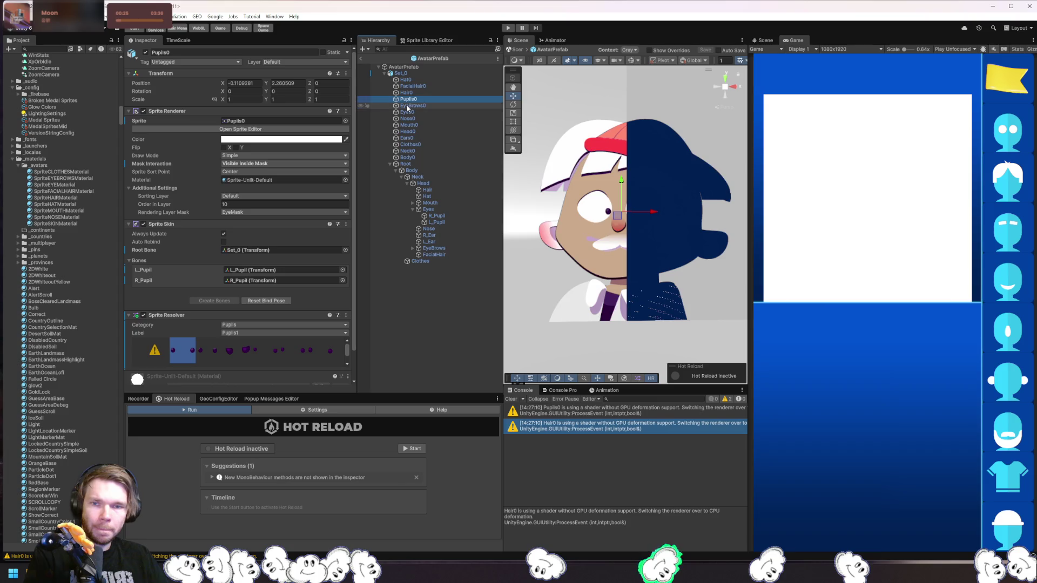
Review EyeBrows0, Eyes0, Nose0 and FacialHair0, then reselect Pupils0 from its warning.
click(408, 106)
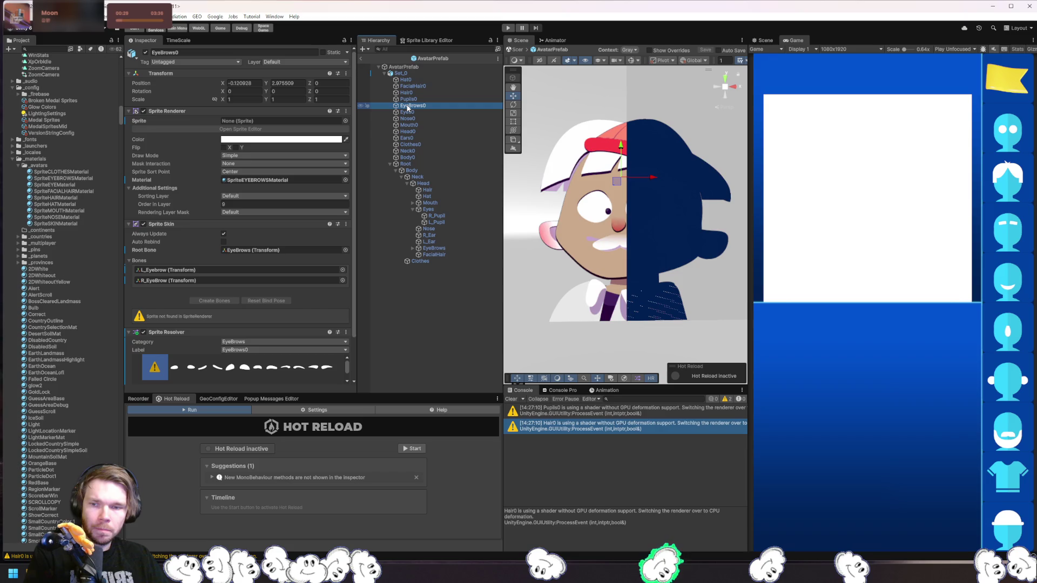
click(407, 112)
click(407, 106)
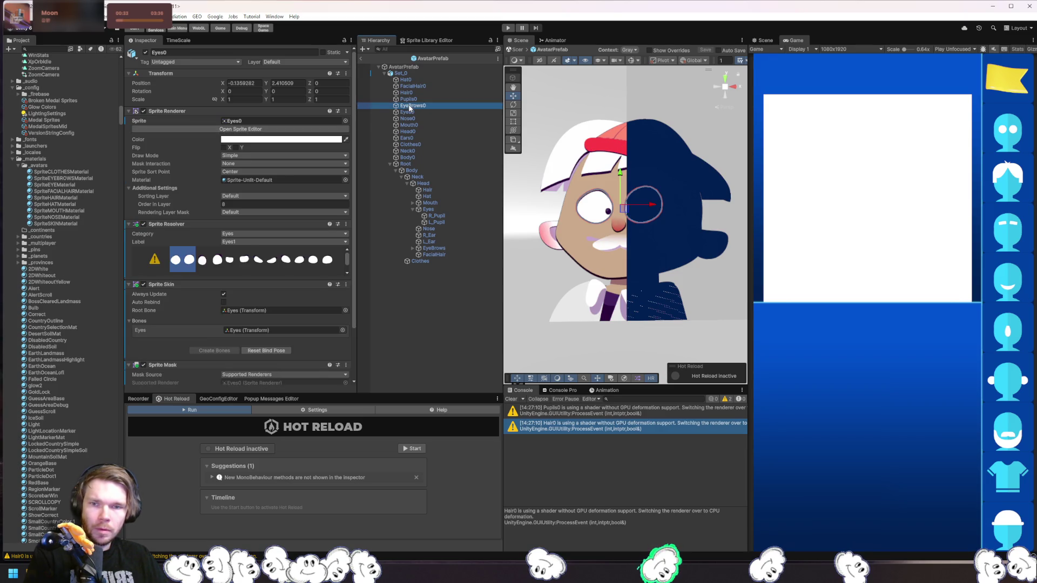
click(409, 99)
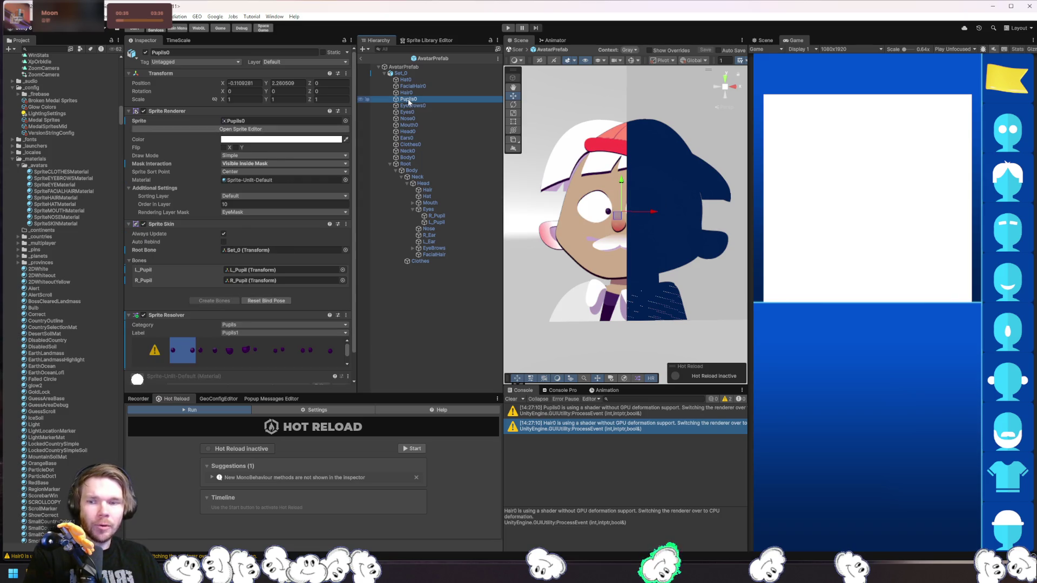
click(410, 119)
click(409, 113)
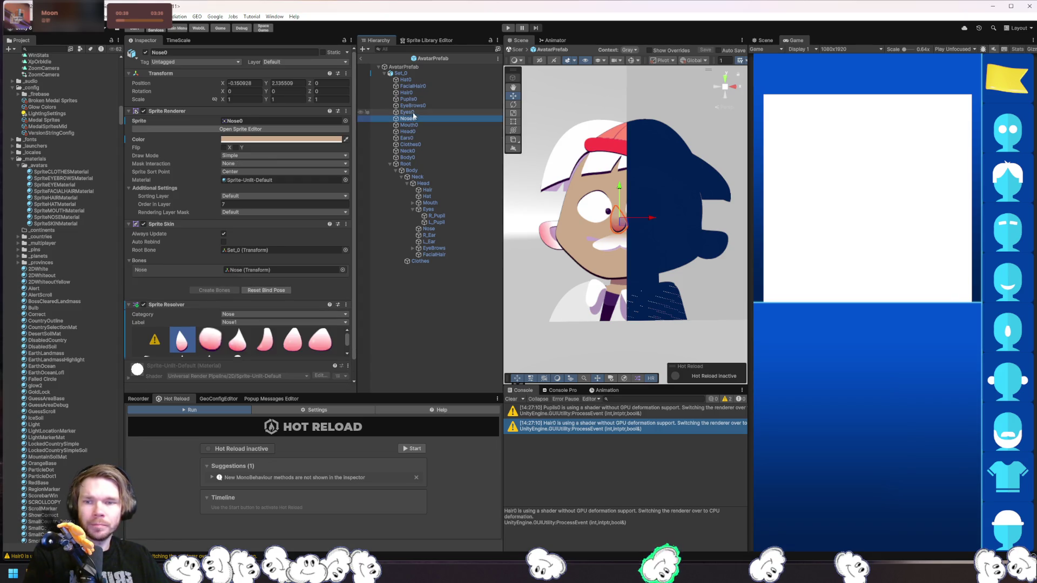
click(412, 106)
click(414, 87)
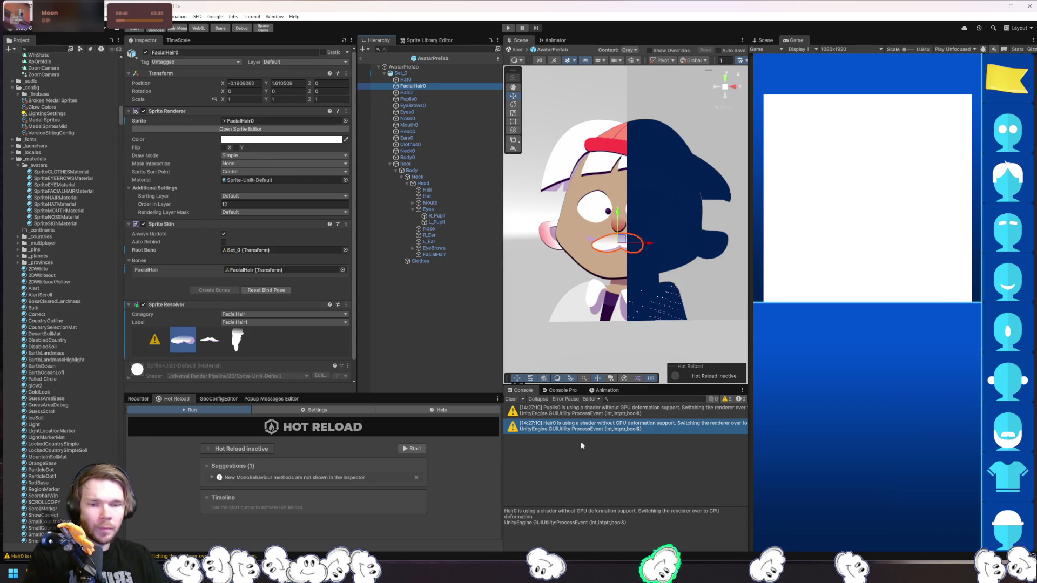
click(596, 417)
click(413, 100)
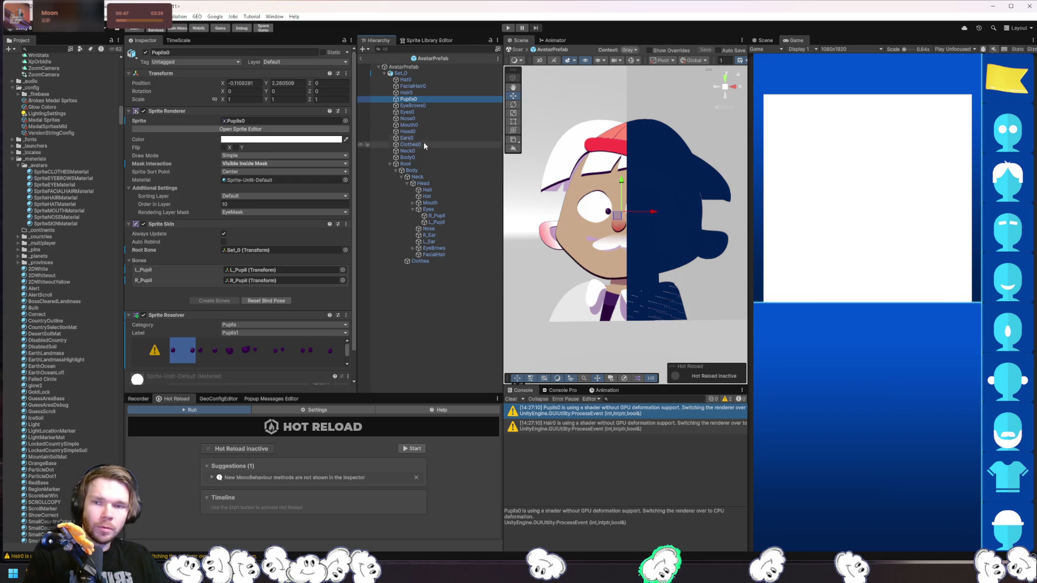
Set Pupils0's Mask Interaction to None and save the avatar prefab.
click(284, 163)
click(254, 172)
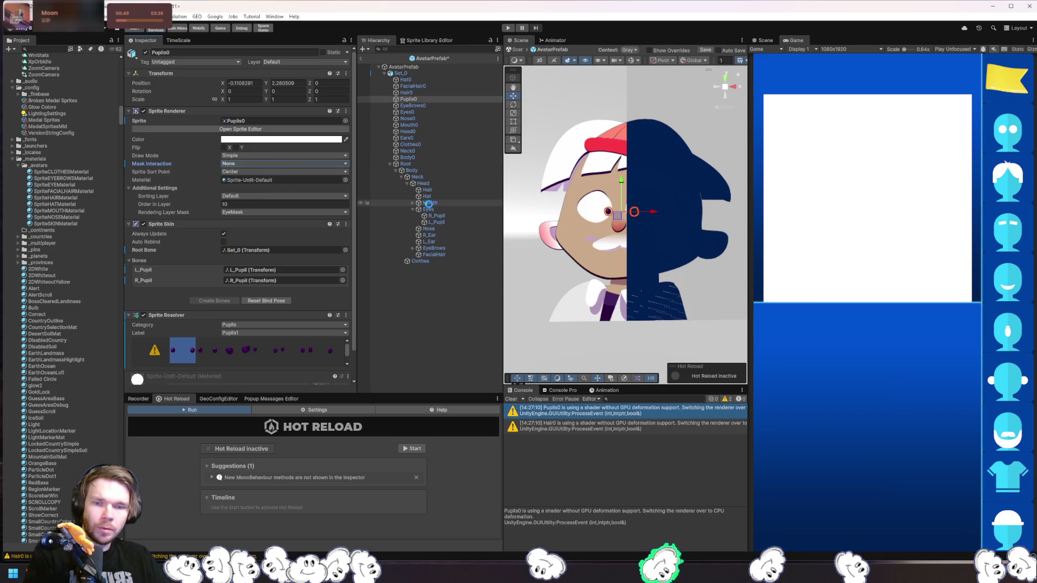
key(ctrl+s)
click(411, 151)
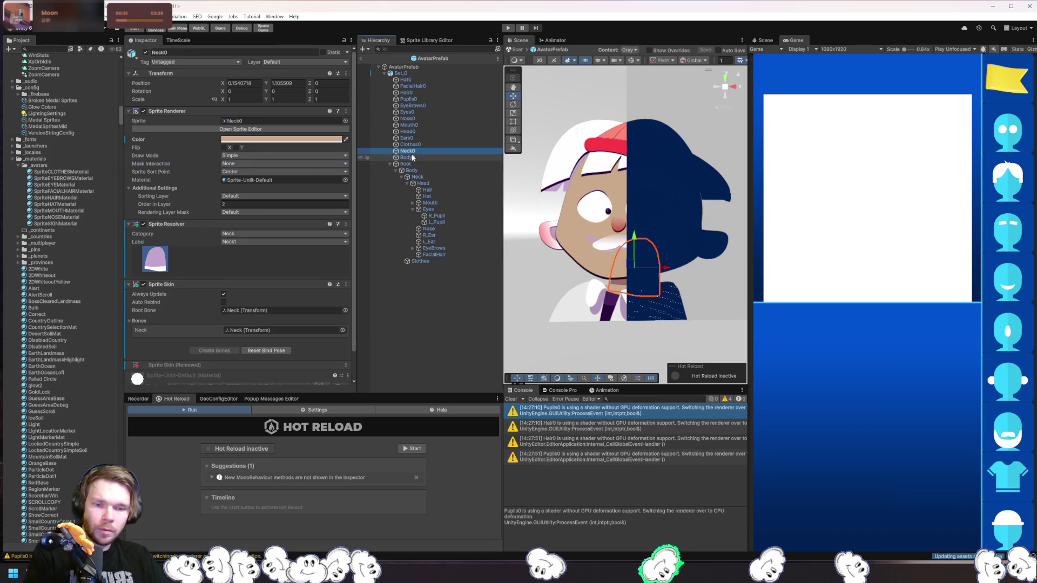
click(416, 99)
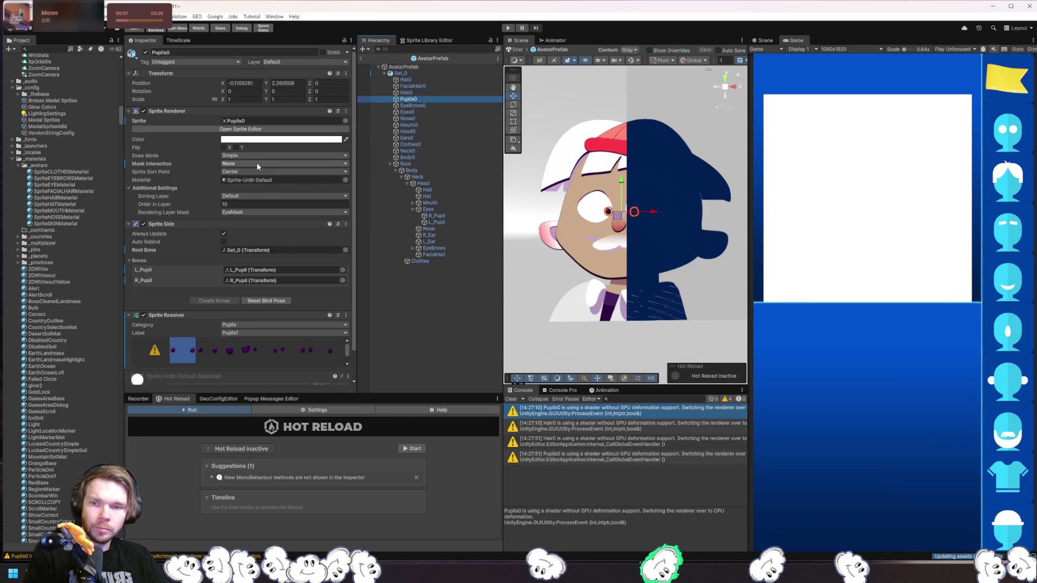
Check Pupils0's rendering layer options, then look over Head0, Nose0 and Eyes0 before reselecting Pupils0.
click(239, 213)
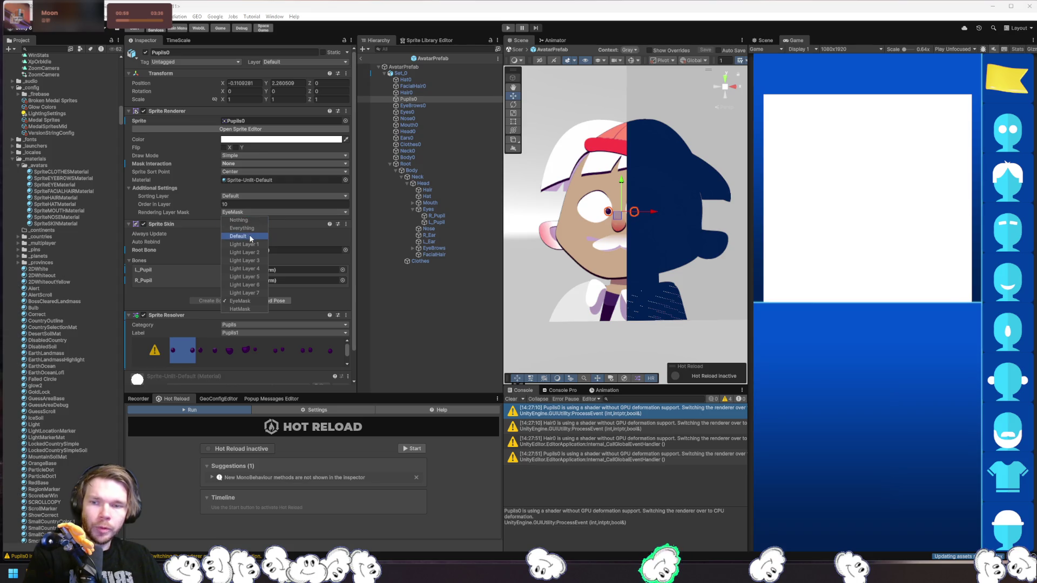
click(407, 131)
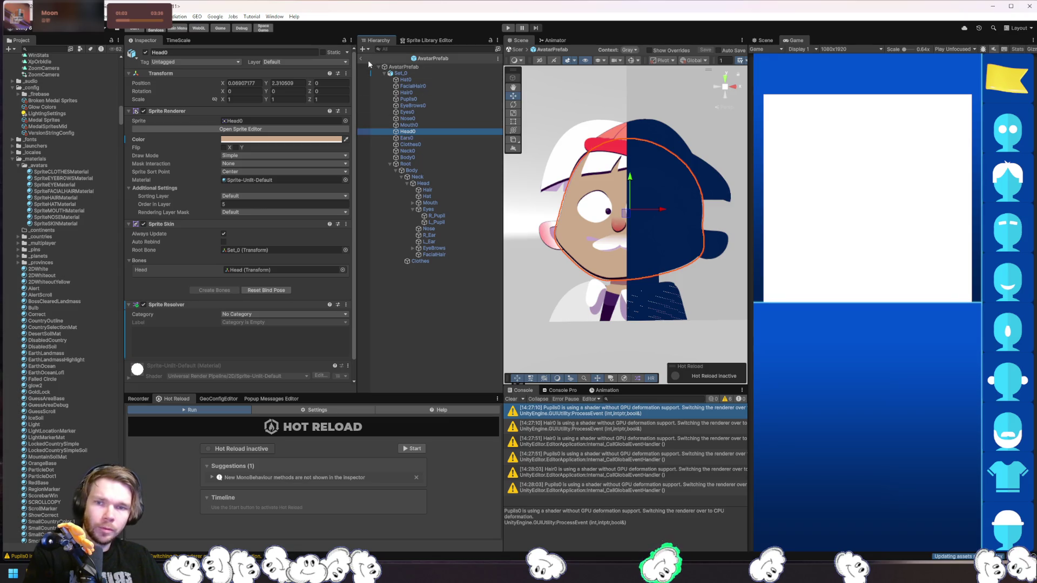
click(409, 125)
click(414, 118)
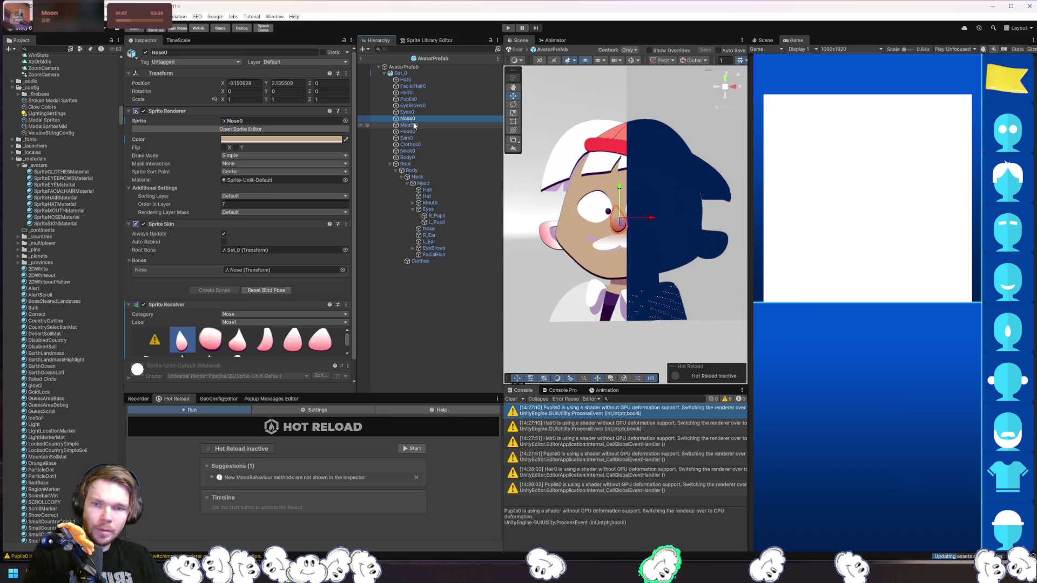
click(417, 110)
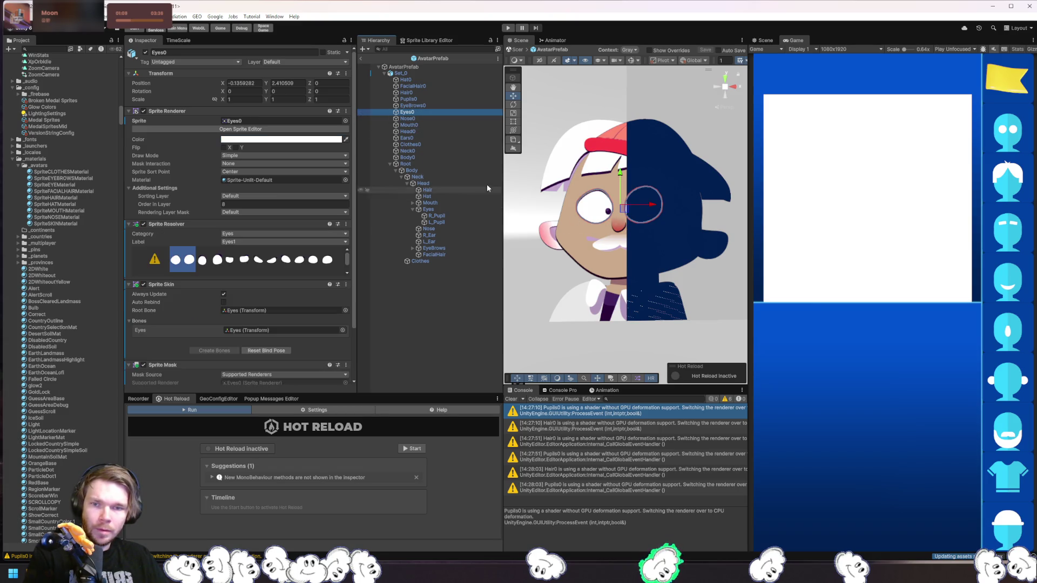
click(426, 99)
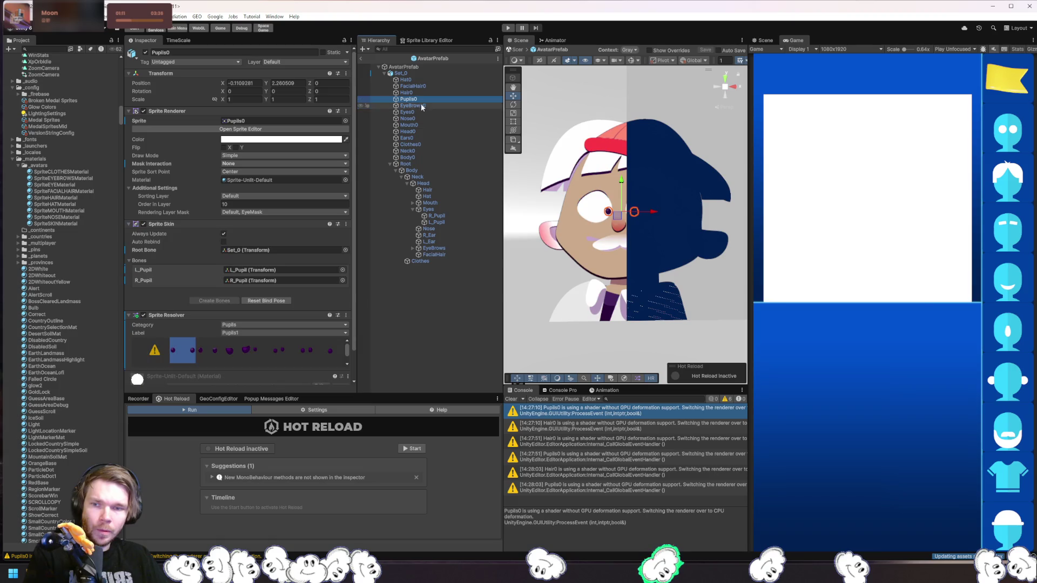
Try moving the pupils and undo it, review the pupils' rendering layer list, and clear the console.
mouse_move(618, 215)
mouse_down()
mouse_move(606, 188)
mouse_move(591, 211)
mouse_up()
click(438, 216)
key(ctrl+z)
key(ctrl+z)
key(ctrl+z)
click(419, 93)
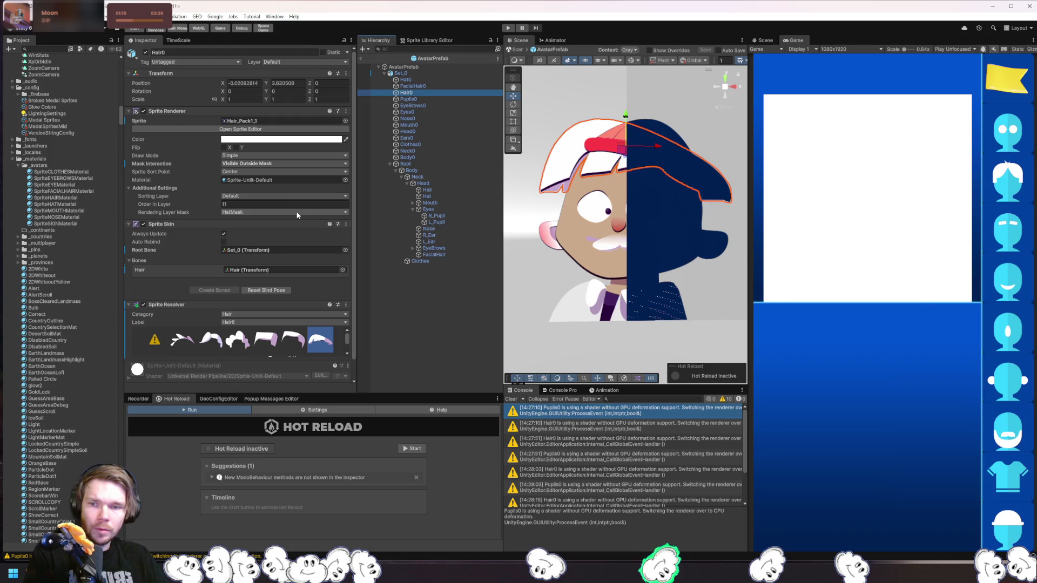
click(424, 105)
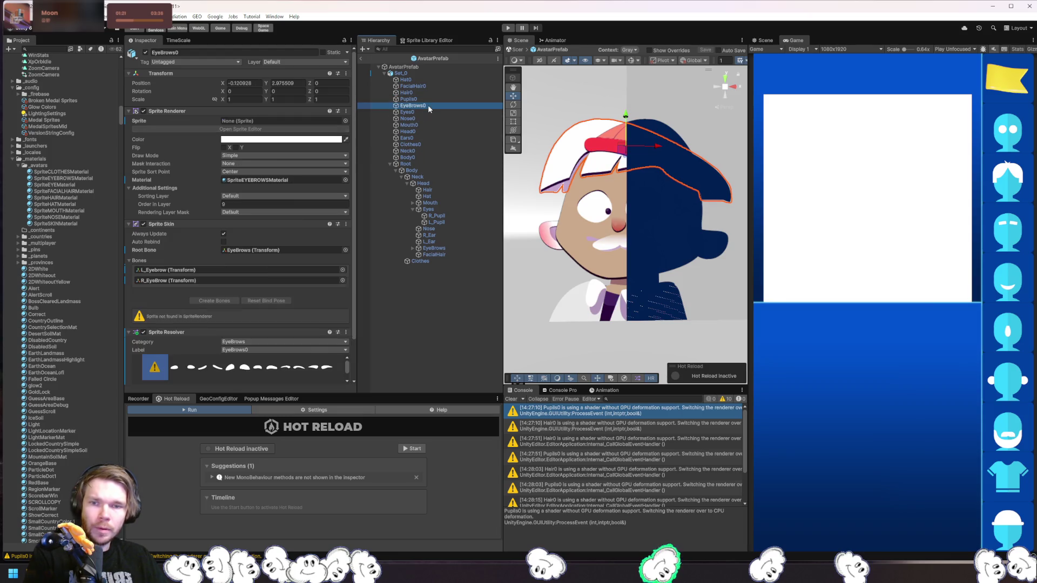
click(279, 213)
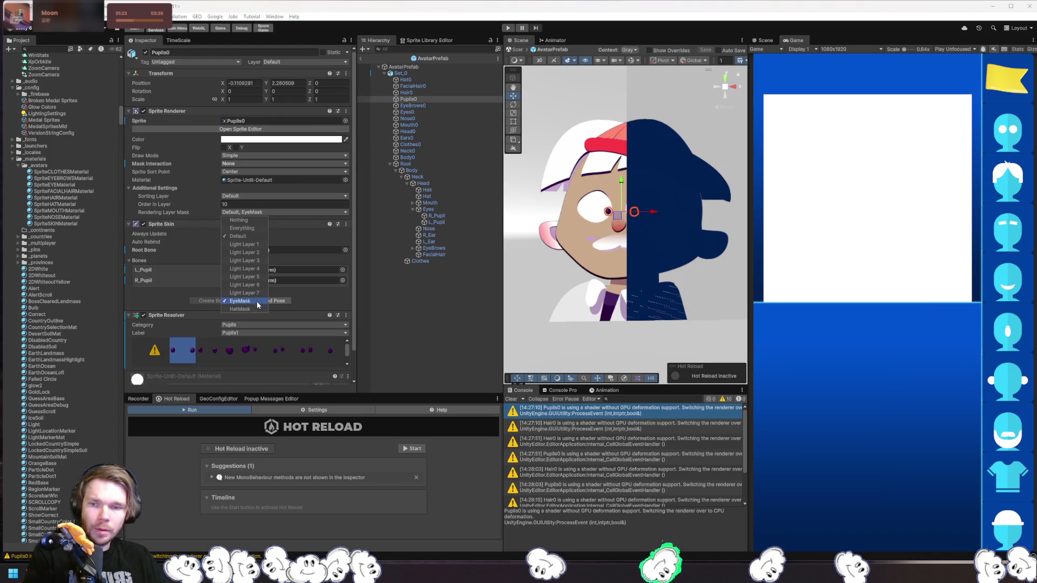
scroll(651, 452, down, 1)
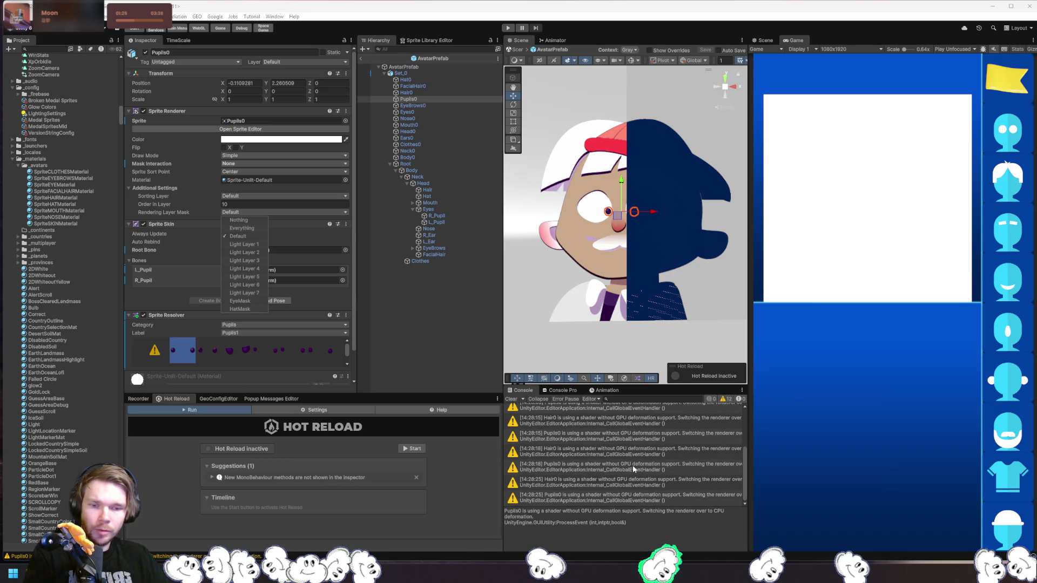
click(595, 492)
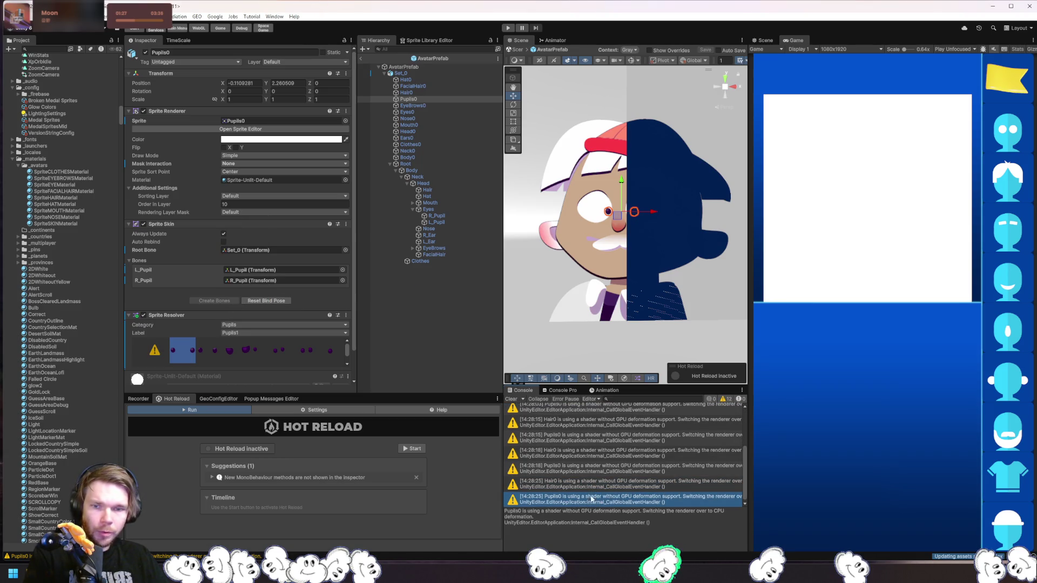
click(511, 400)
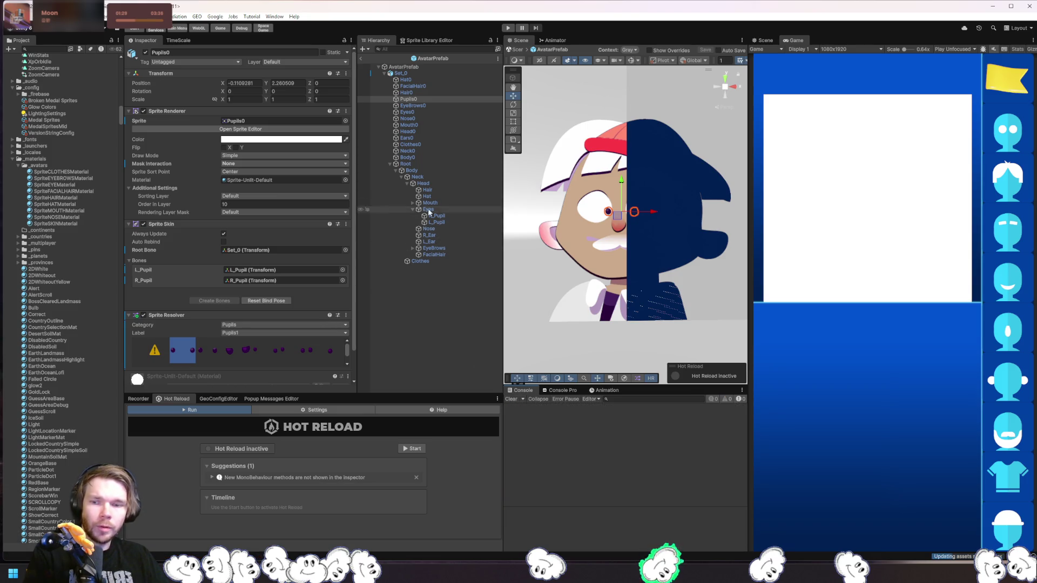
Set Hair0's Mask Interaction to None and its Rendering Layer Mask to Default only, removing HatMask.
click(410, 92)
scroll(292, 238, up, 2)
click(256, 164)
click(261, 174)
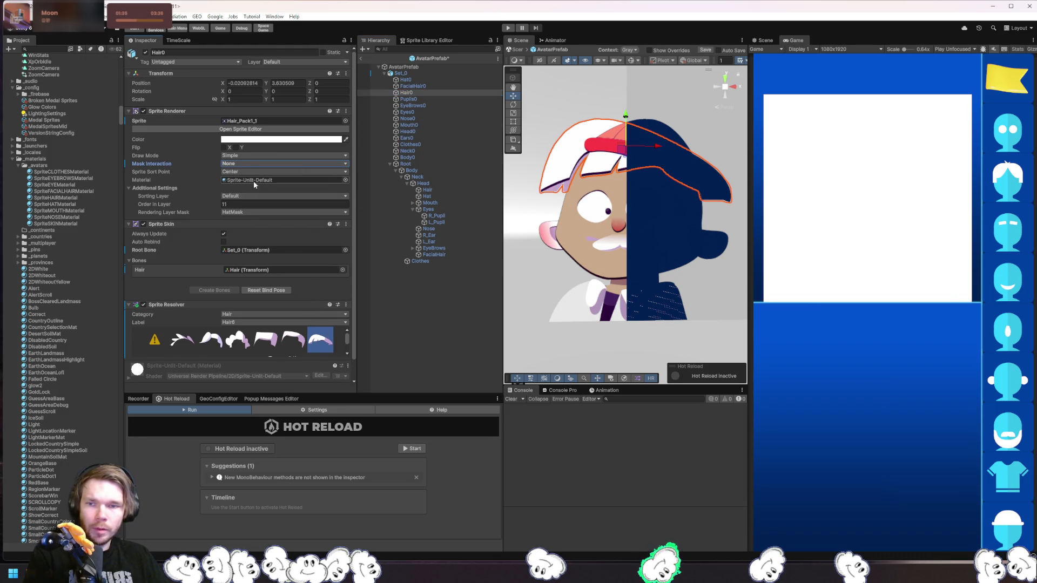
click(249, 211)
click(246, 237)
click(241, 309)
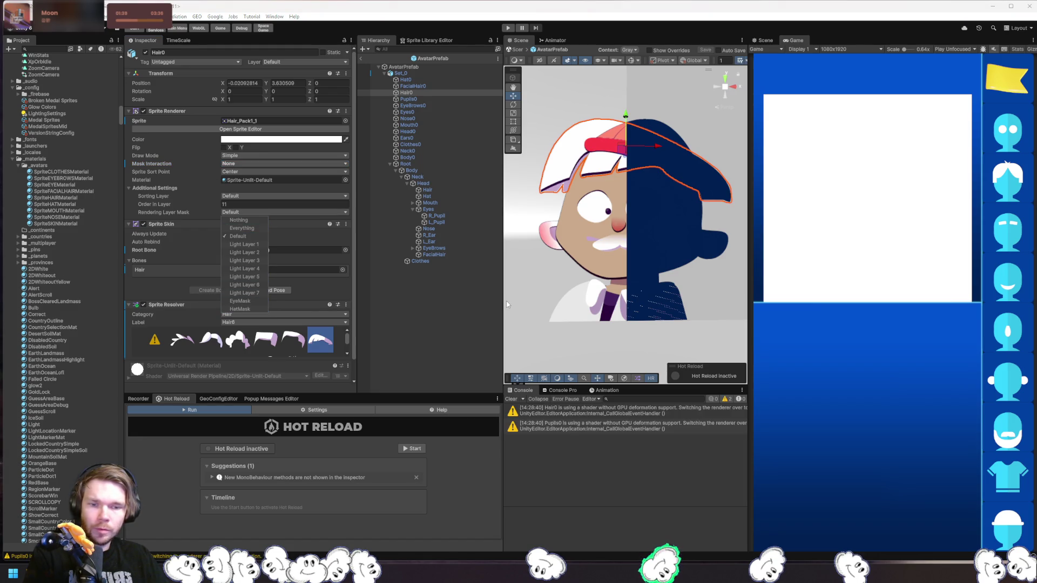
Exit and reopen the avatar prefab, look at Mouth0 and Pupils0, and select Clothes0.
click(360, 59)
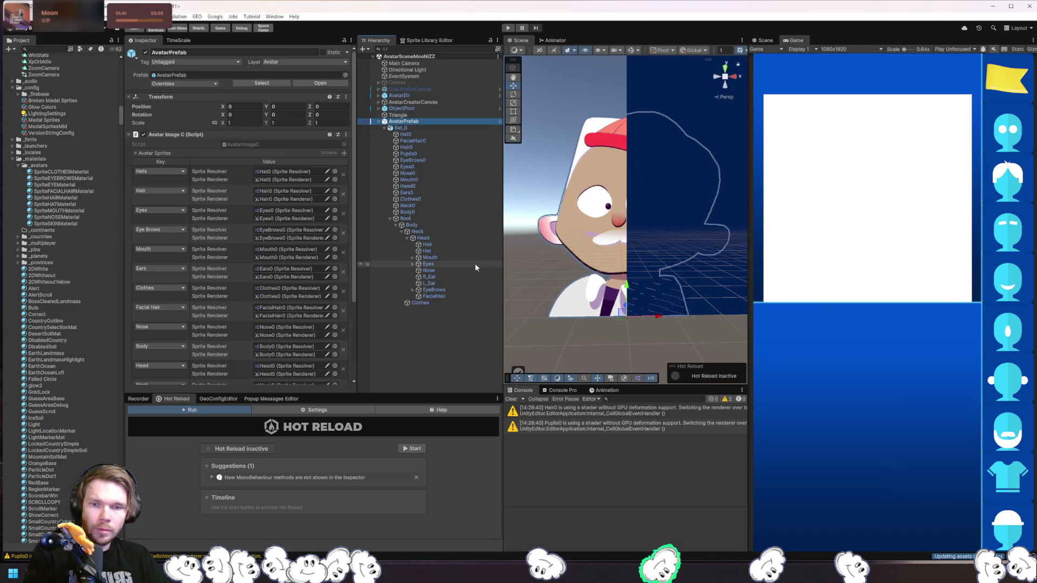
click(323, 84)
click(416, 124)
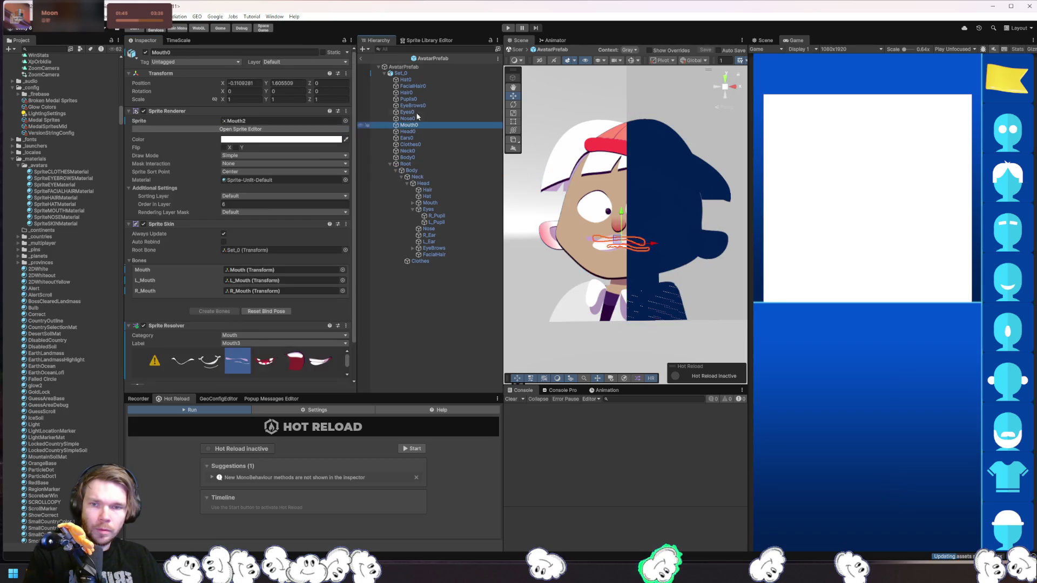
click(415, 100)
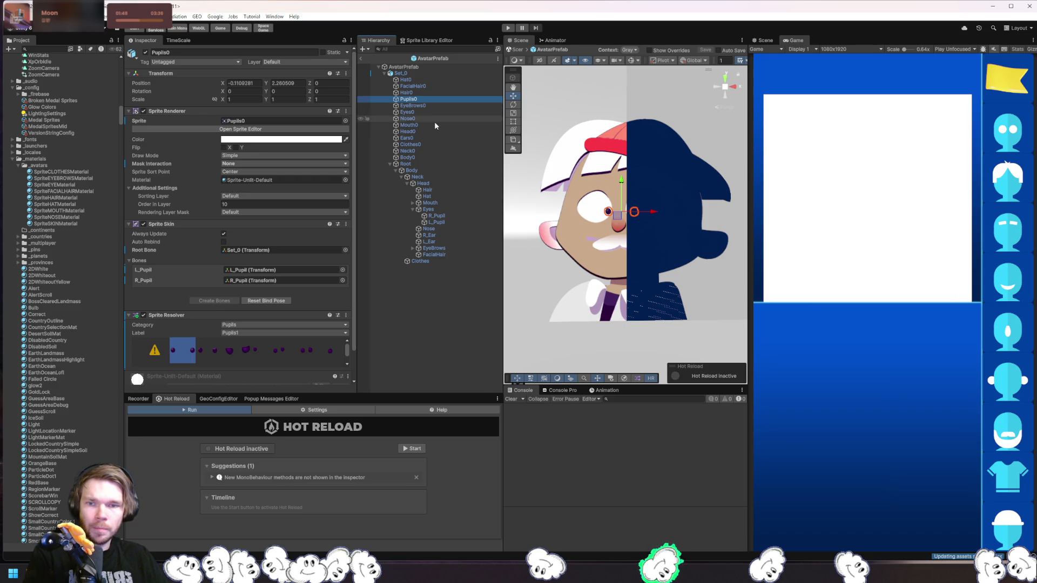
click(423, 144)
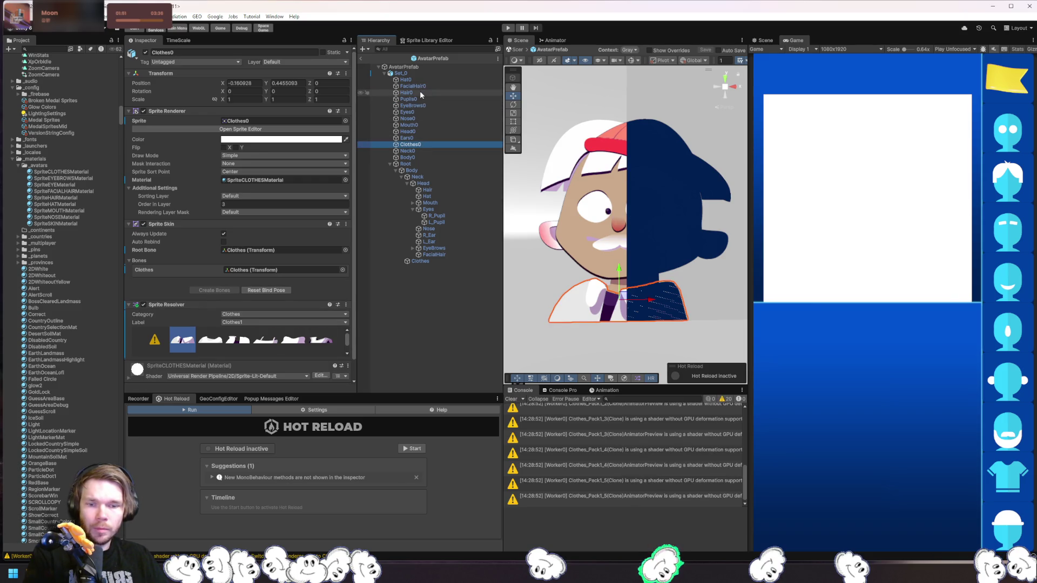
Try clothes variants including Clothes8, settle on Clothes4, and read the Clothes_Pack1 shader warnings.
click(604, 452)
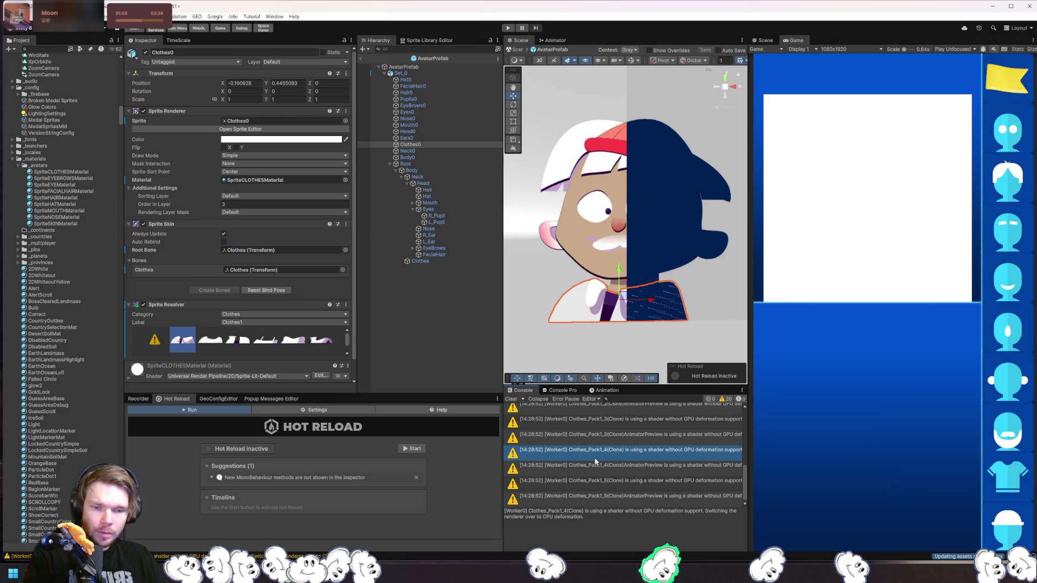
click(216, 343)
click(265, 342)
click(293, 340)
scroll(584, 469, up, 5)
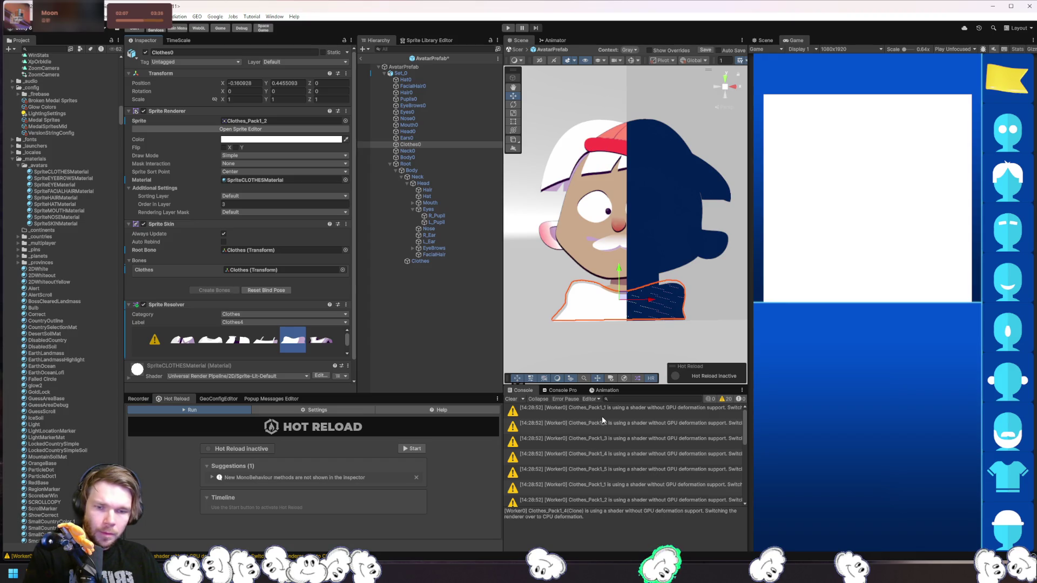
click(578, 427)
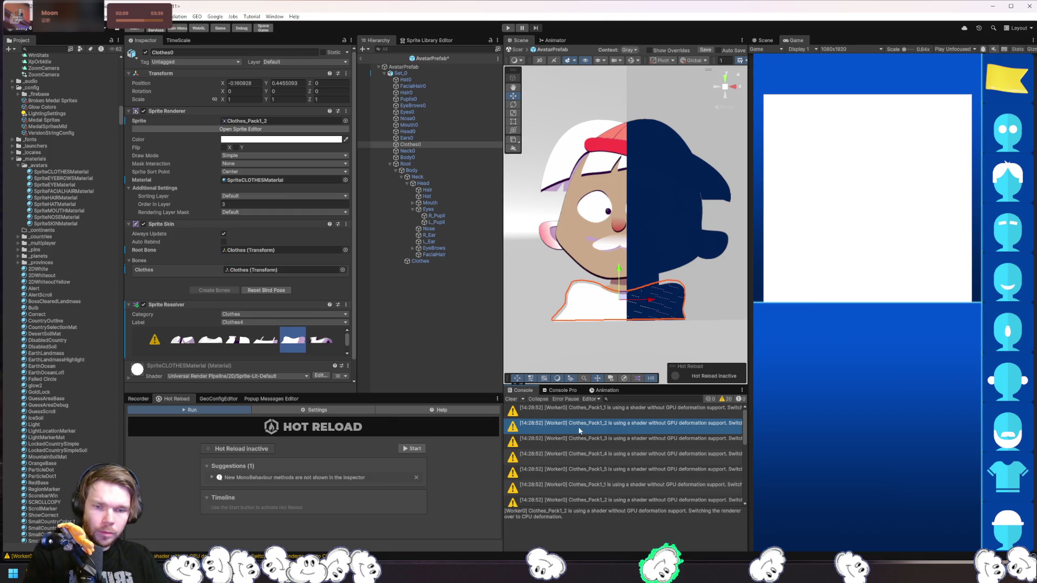
click(254, 121)
scroll(111, 448, down, 2)
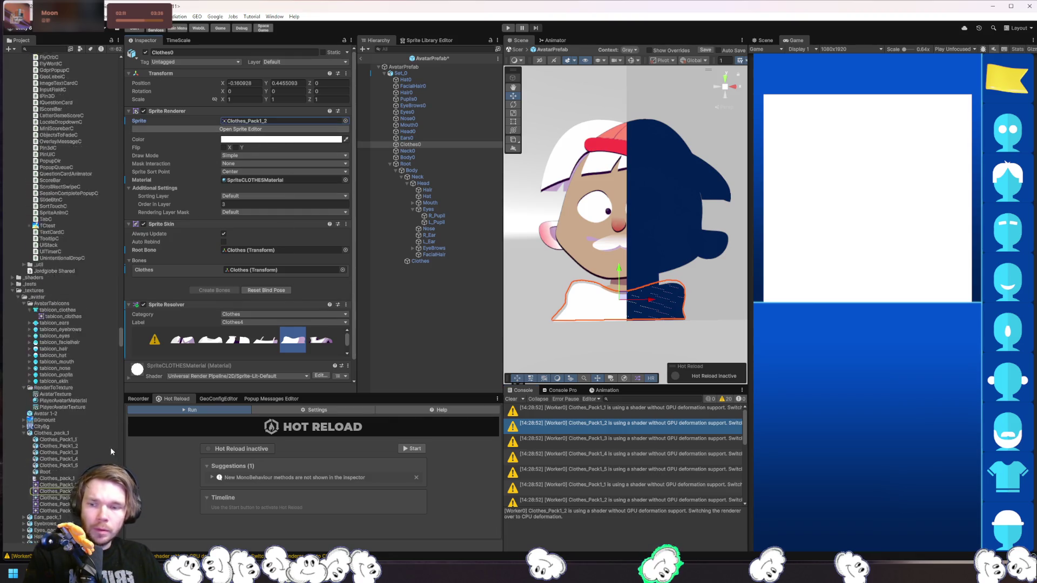
Look at the Clothes_Pack1_1 and Clothes_Pack1_2 sprites, then reselect Clothes_pack_1 to show its PSD Importer settings.
click(56, 409)
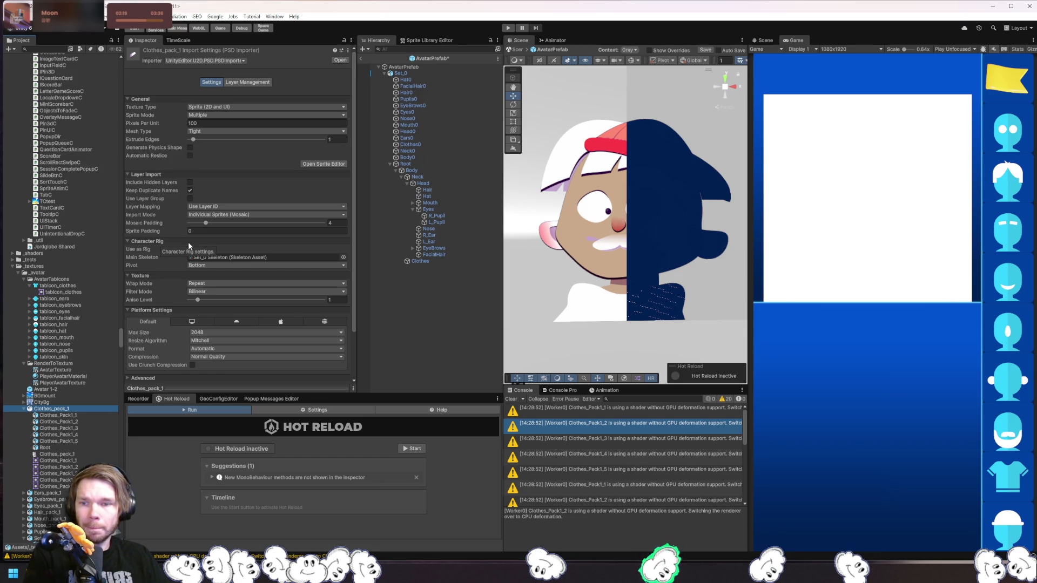
scroll(303, 264, down, 3)
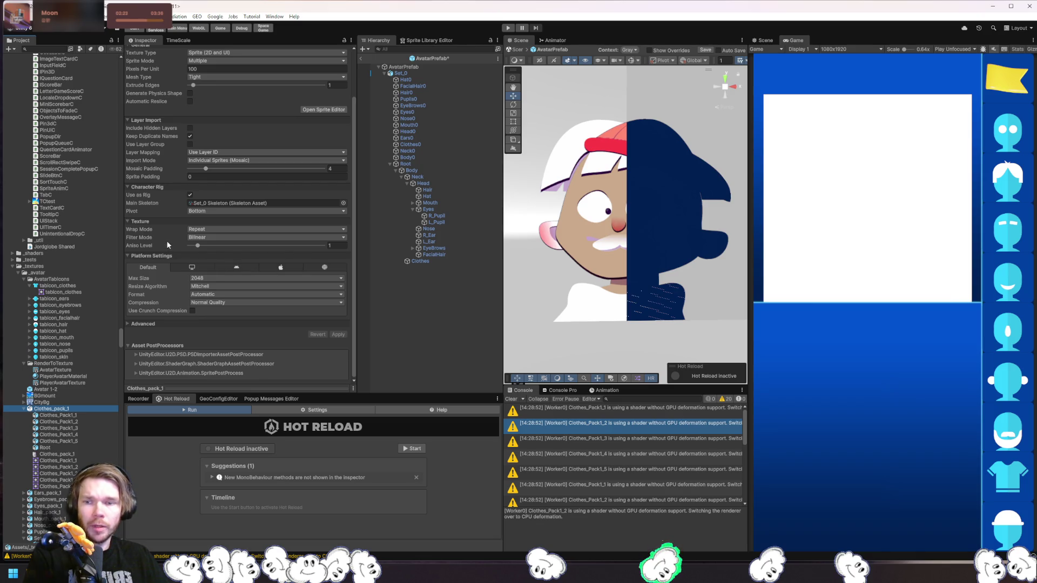
click(58, 460)
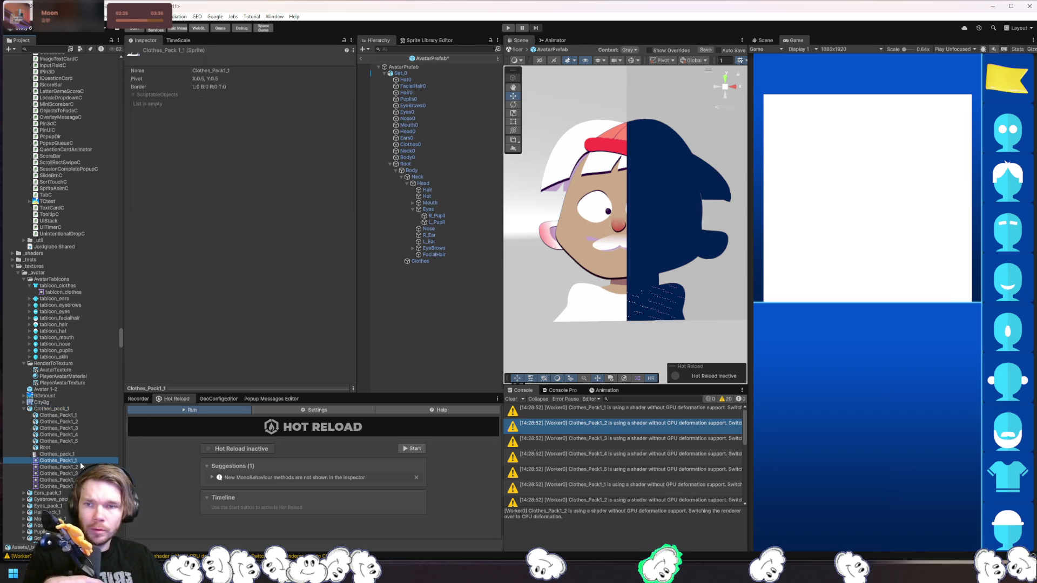
click(61, 422)
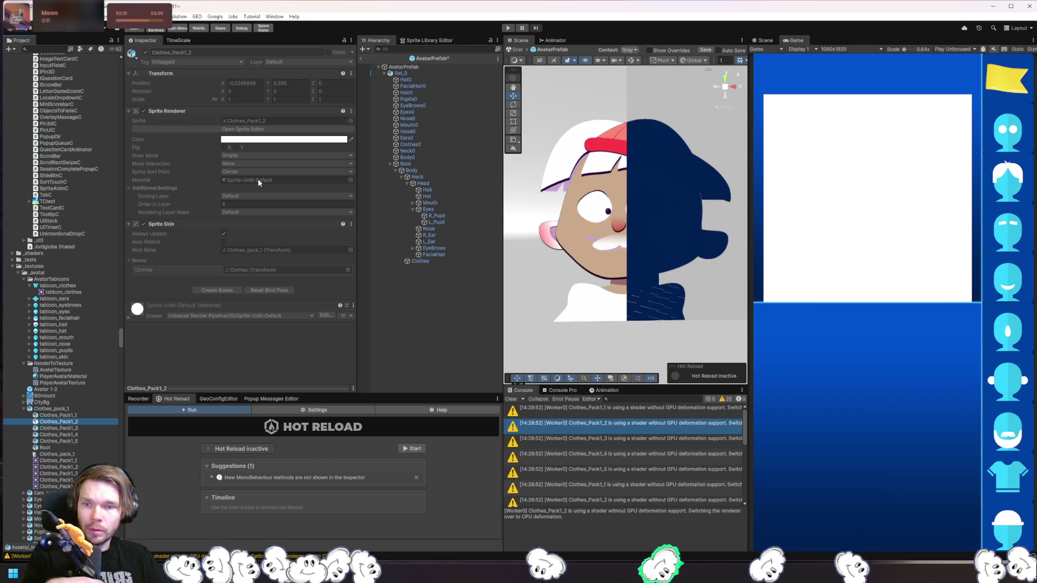
click(69, 409)
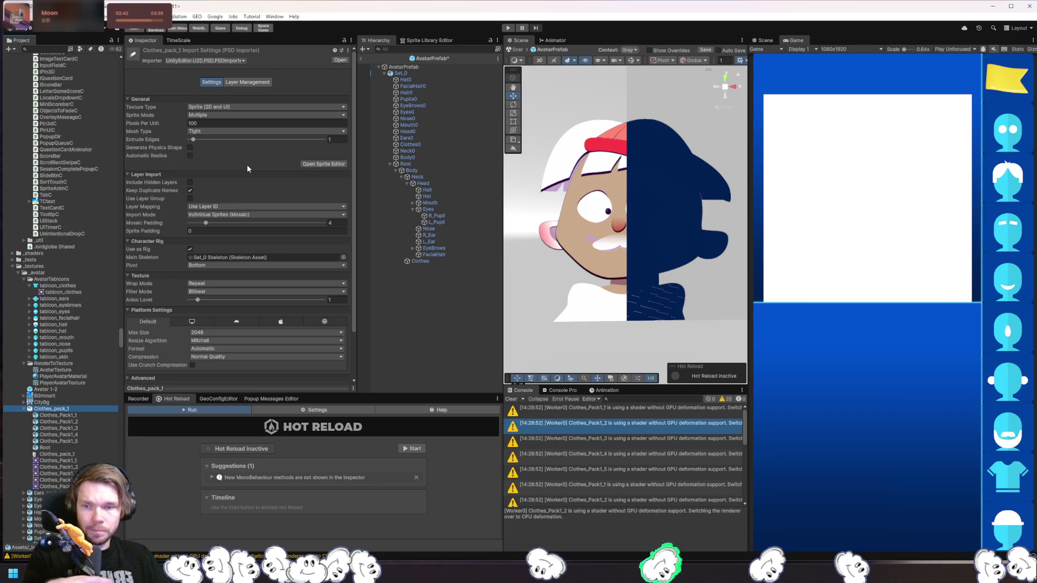
Expand Platform Settings and Advanced, and compare the Android, iOS and Default texture tabs.
click(147, 311)
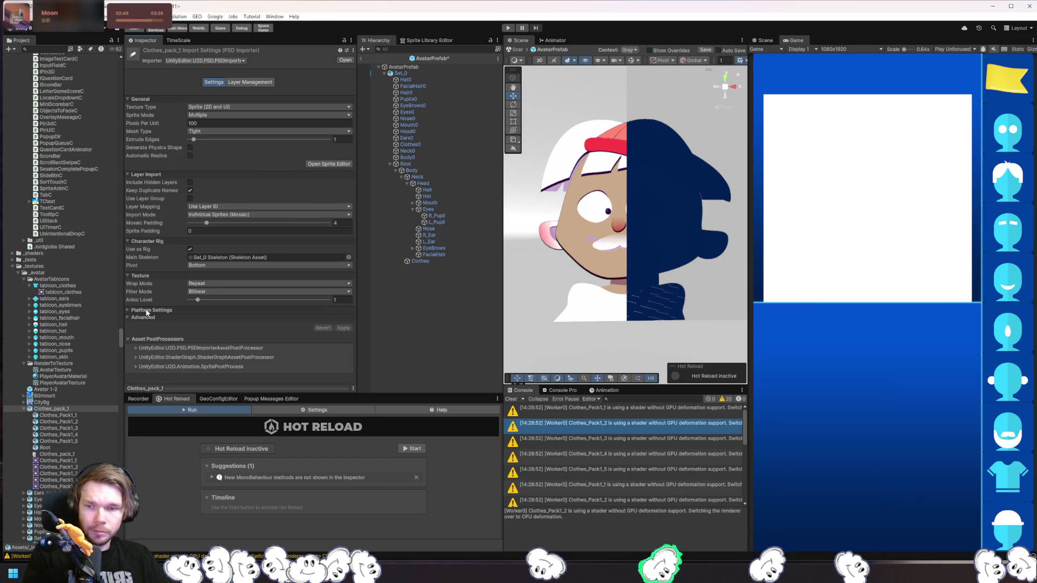
click(150, 316)
click(151, 311)
scroll(155, 323, down, 5)
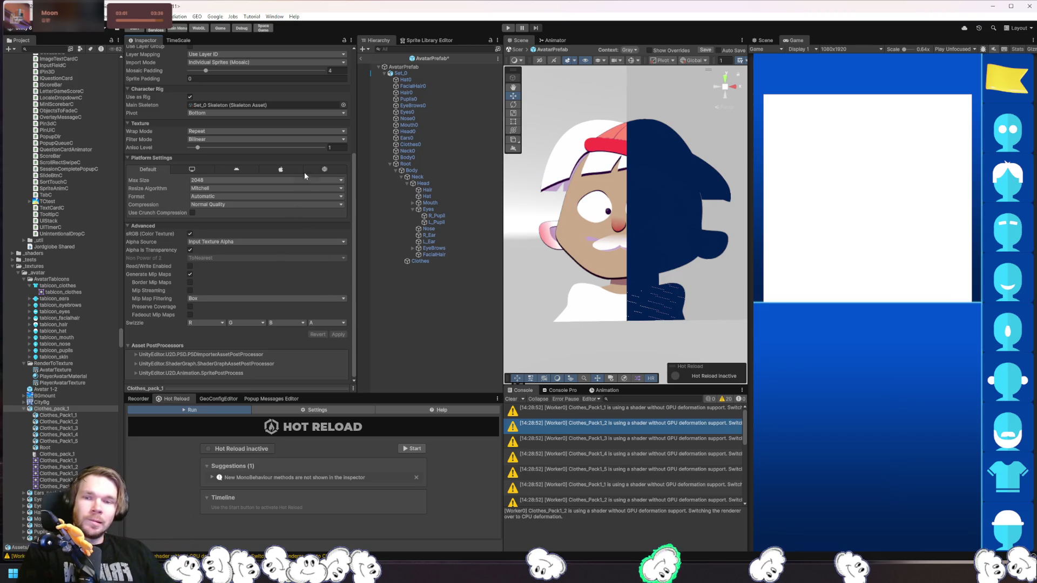
click(249, 170)
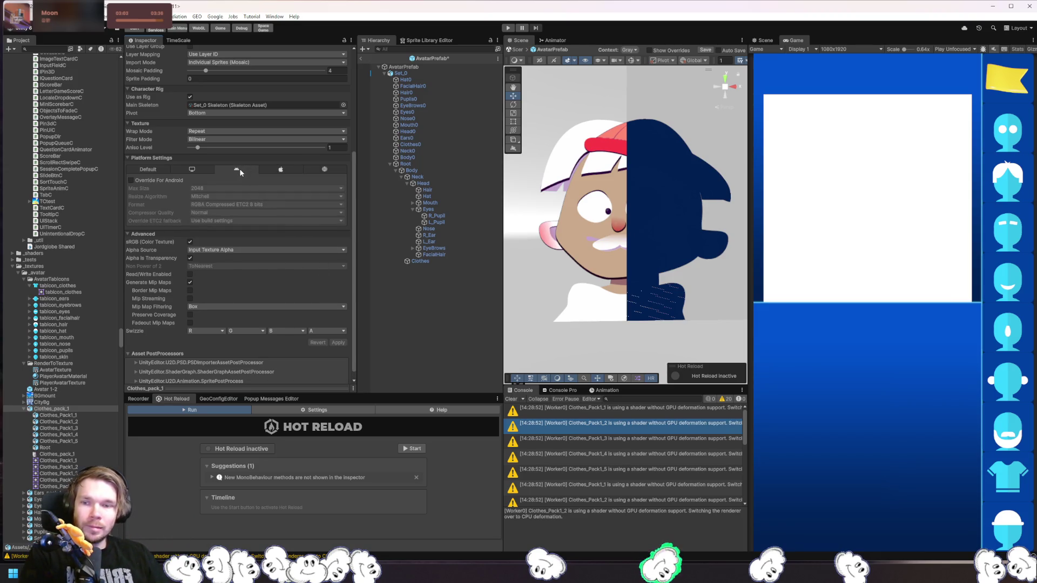
click(285, 170)
click(136, 170)
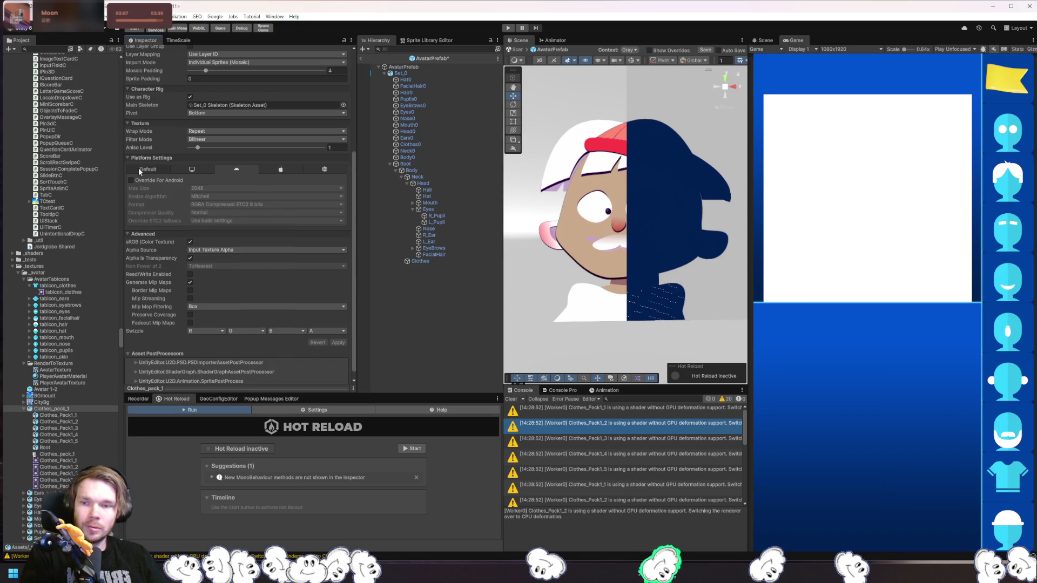
Open the Clothes_pack_1 sheet in the Sprite Editor.
scroll(308, 214, up, 3)
scroll(267, 300, up, 4)
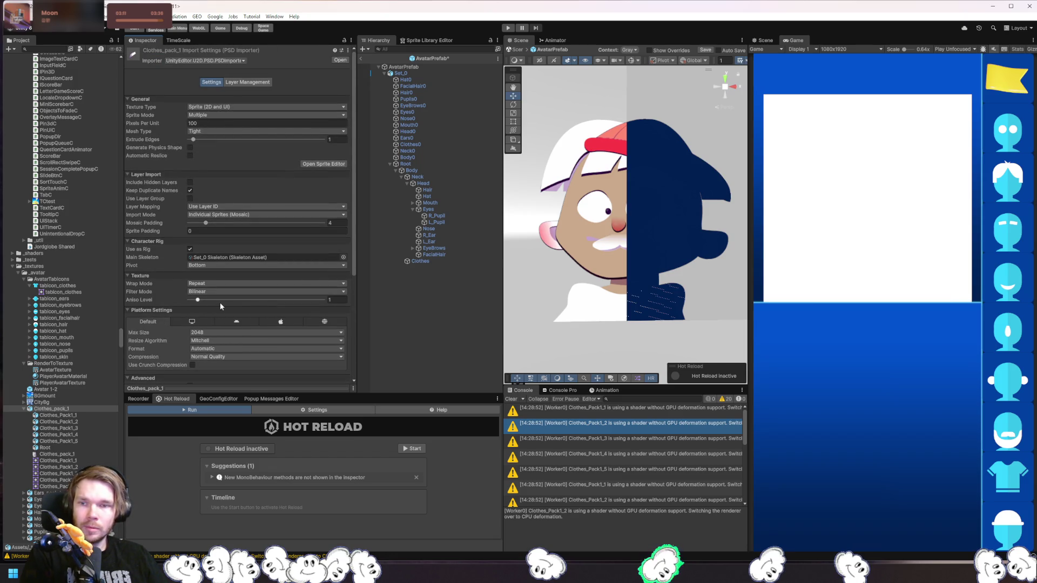
scroll(76, 358, down, 5)
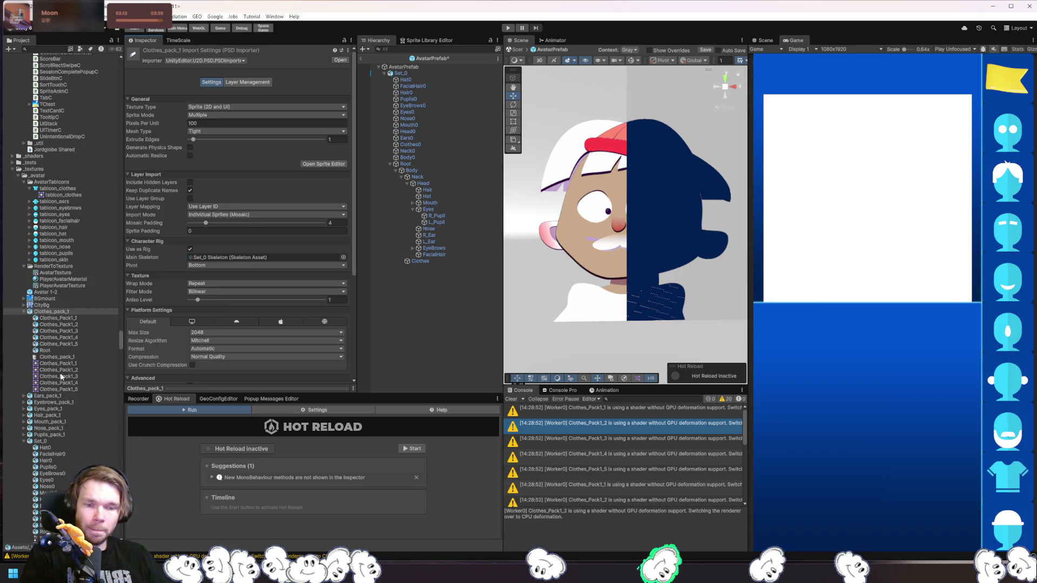
scroll(617, 477, down, 3)
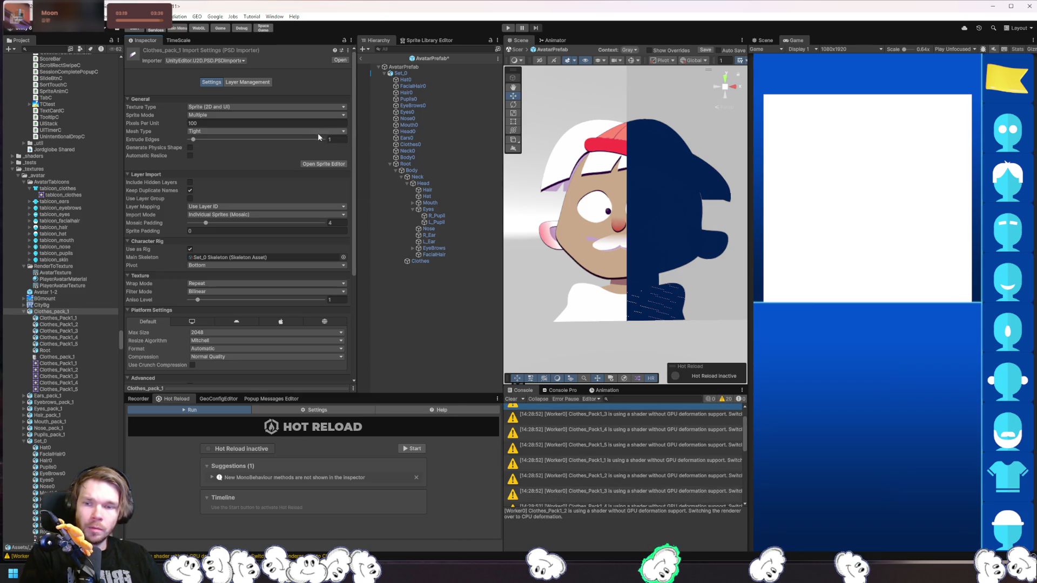
click(327, 163)
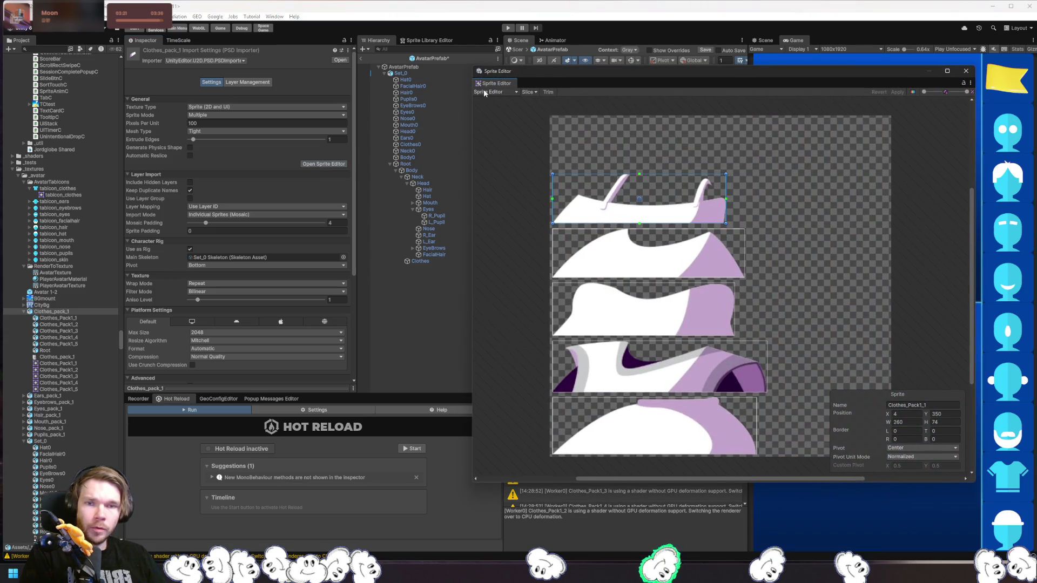
Switch the Sprite Editor through the Secondary Textures, Custom Outline and Custom Physics Shape modes.
click(485, 93)
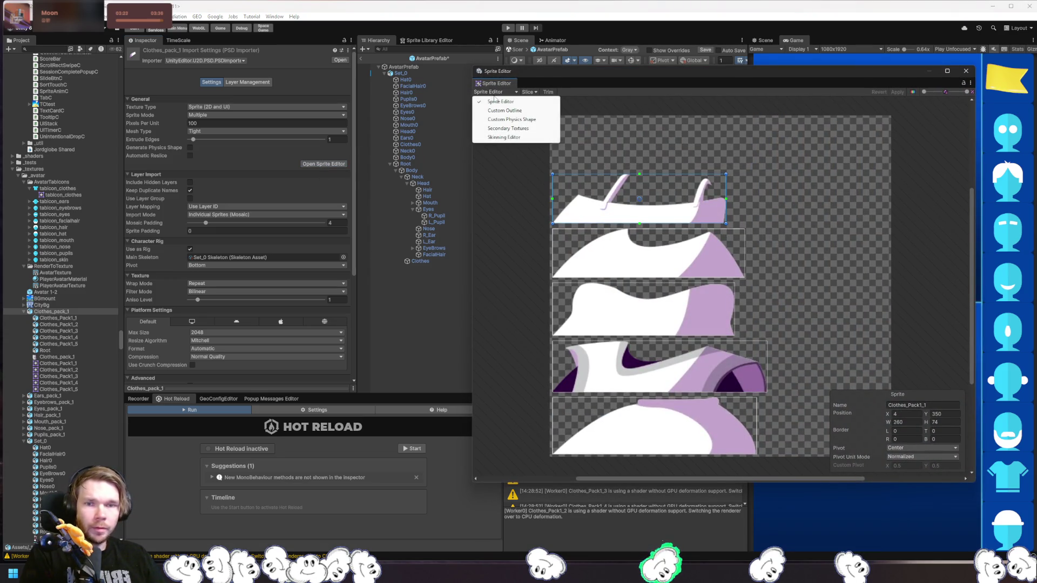
click(532, 128)
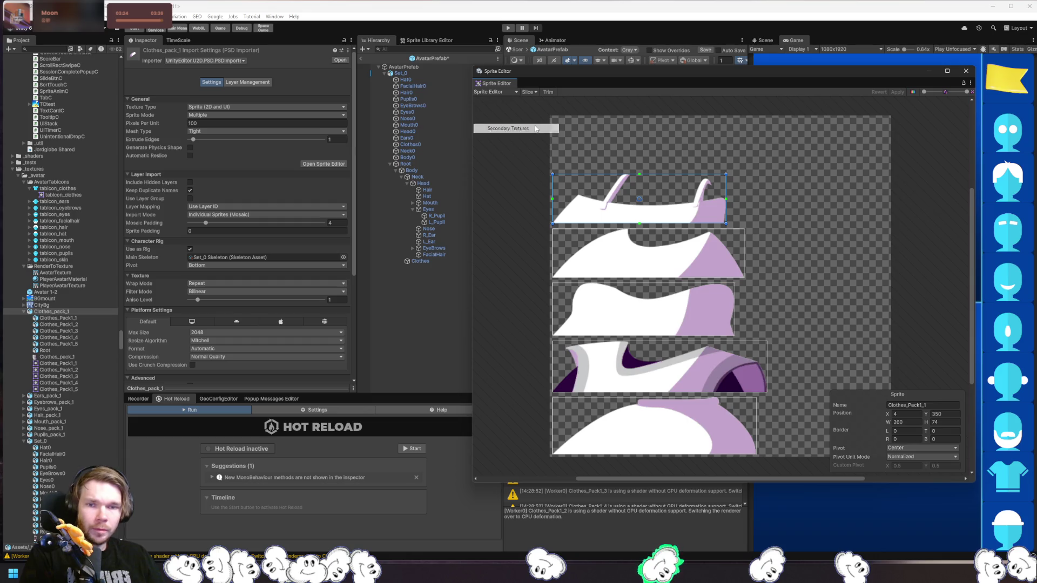
click(497, 93)
click(505, 111)
click(500, 92)
click(504, 120)
View the bone rig in the Skinning Editor, try Set Pivot and Preview Pose, then close it.
click(498, 93)
click(499, 139)
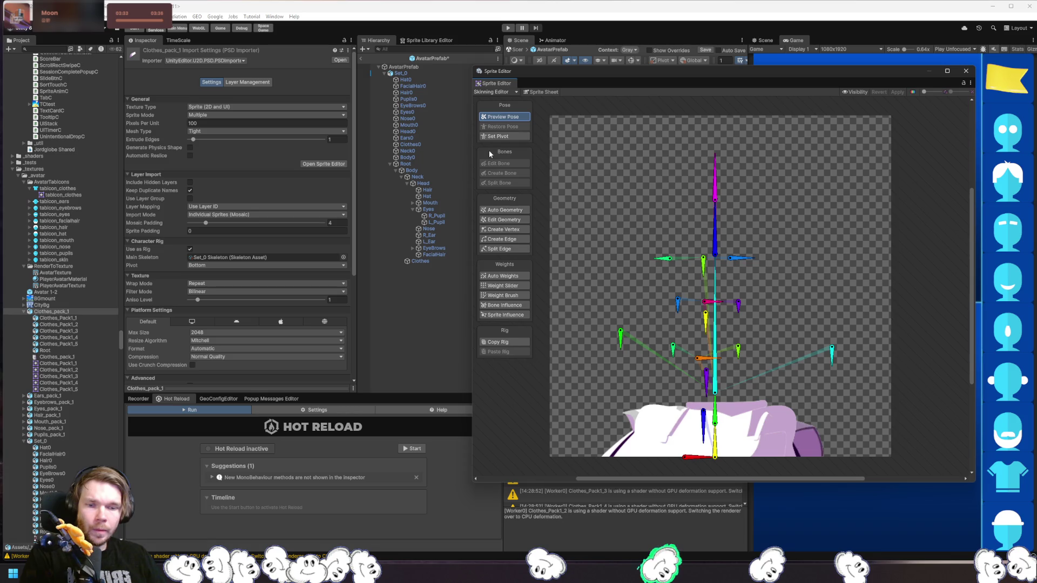
click(513, 136)
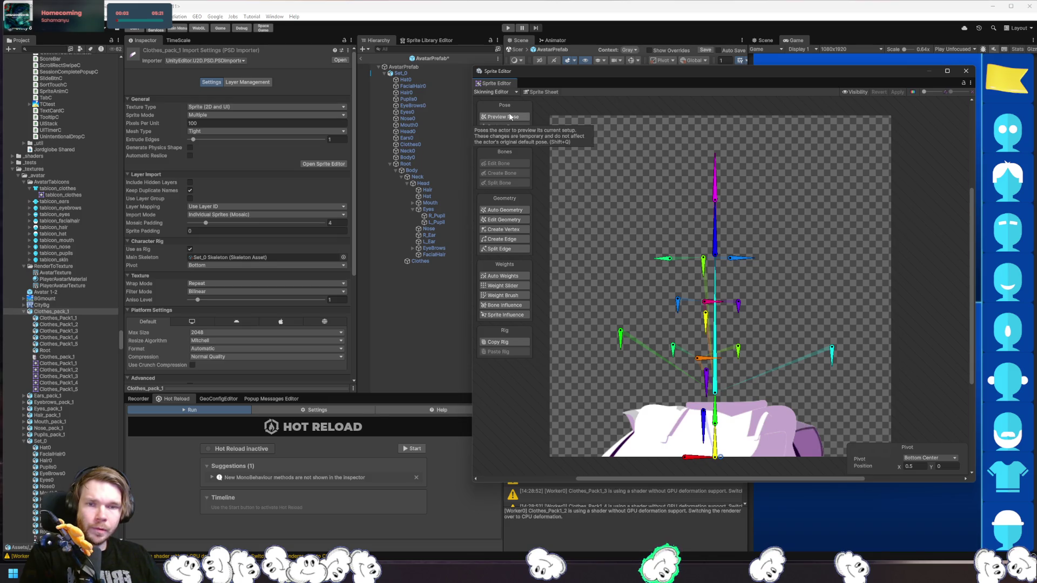
click(510, 117)
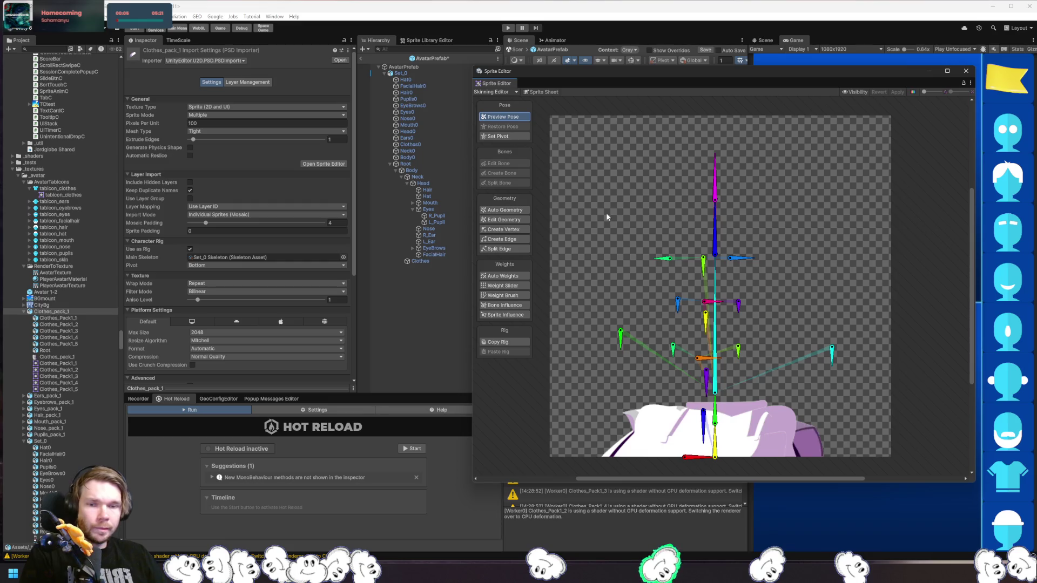
click(966, 70)
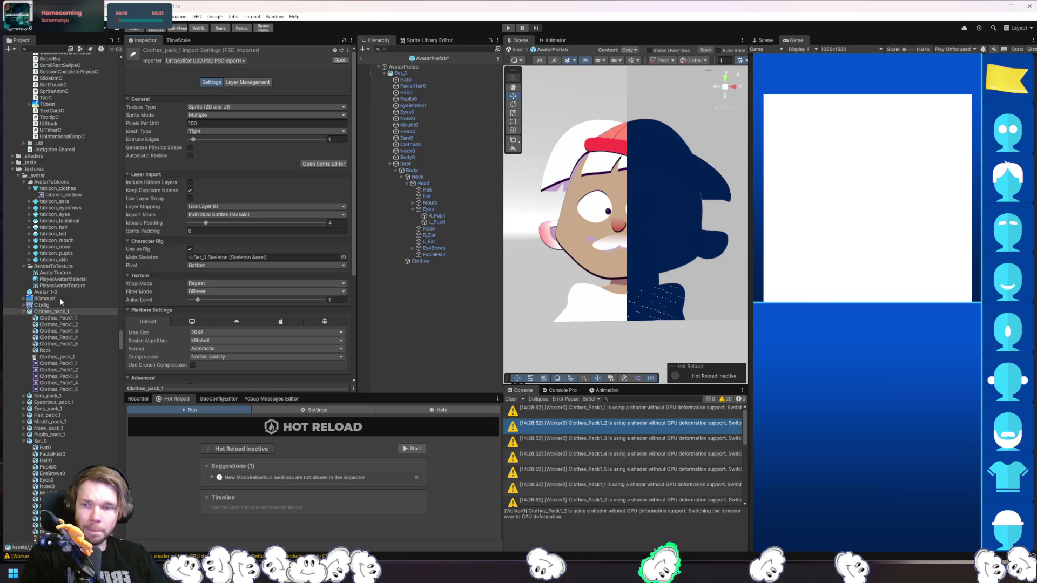
Compare the Set_0 and Clothes_pack_1 import settings in the Project window.
scroll(63, 298, down, 5)
click(51, 345)
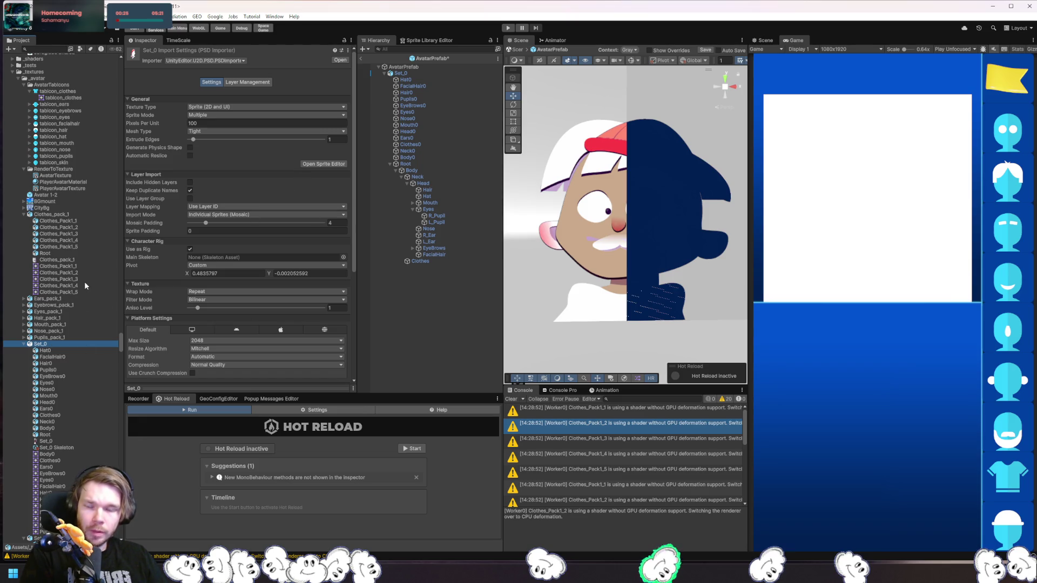
click(51, 215)
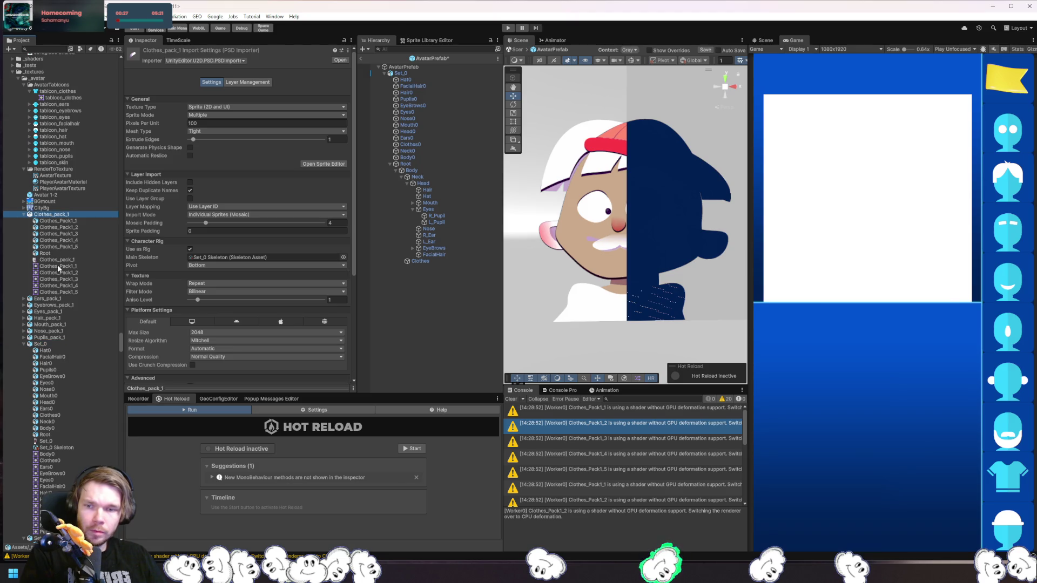
click(48, 345)
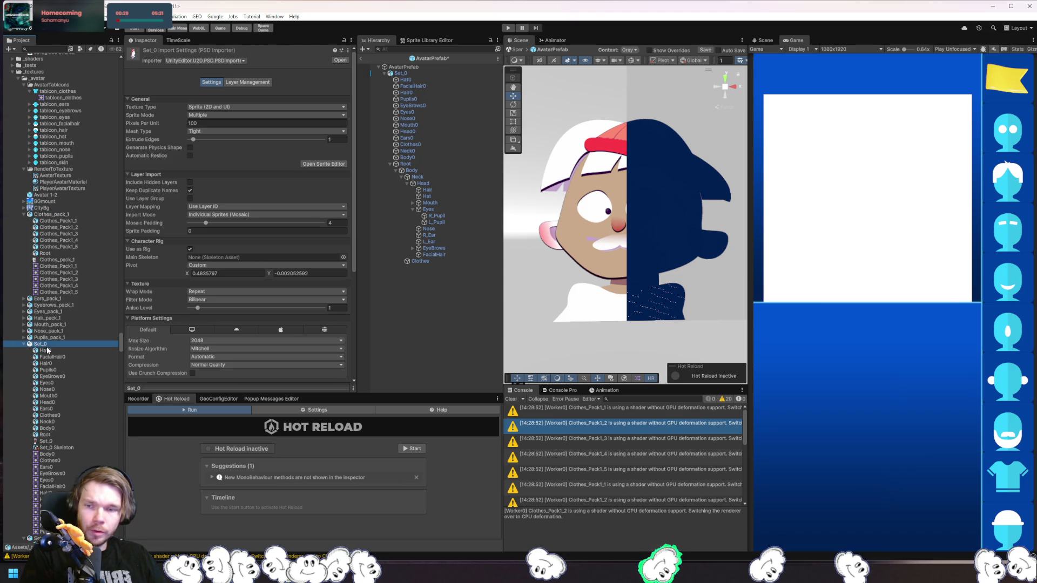
click(51, 215)
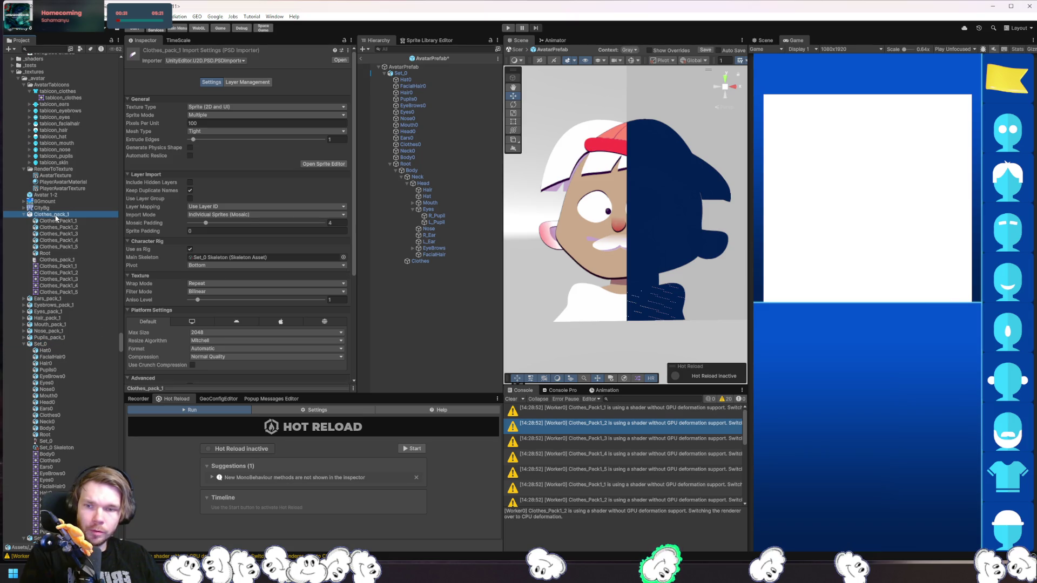
click(53, 346)
click(59, 216)
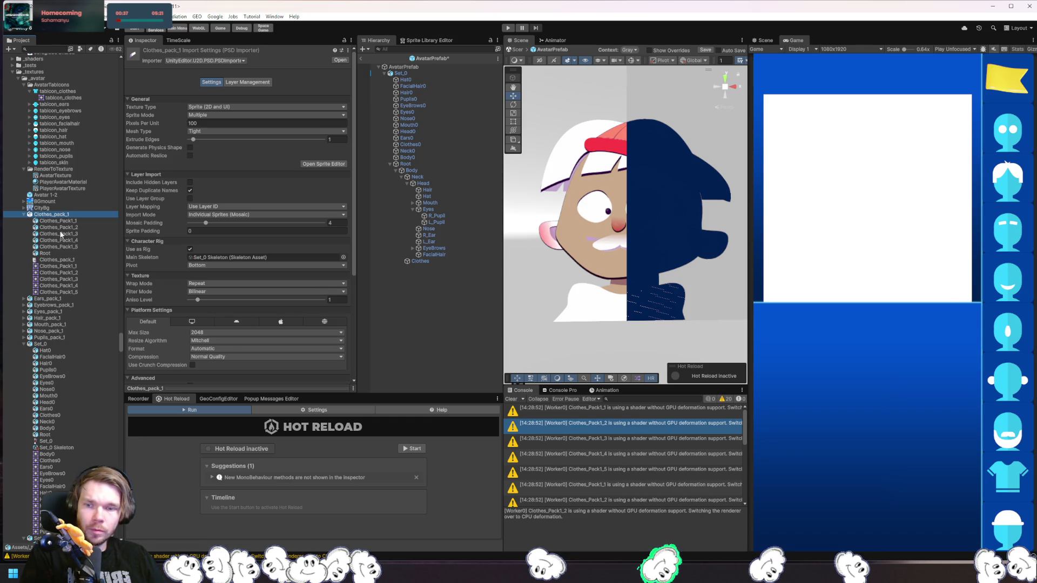
scroll(162, 286, down, 5)
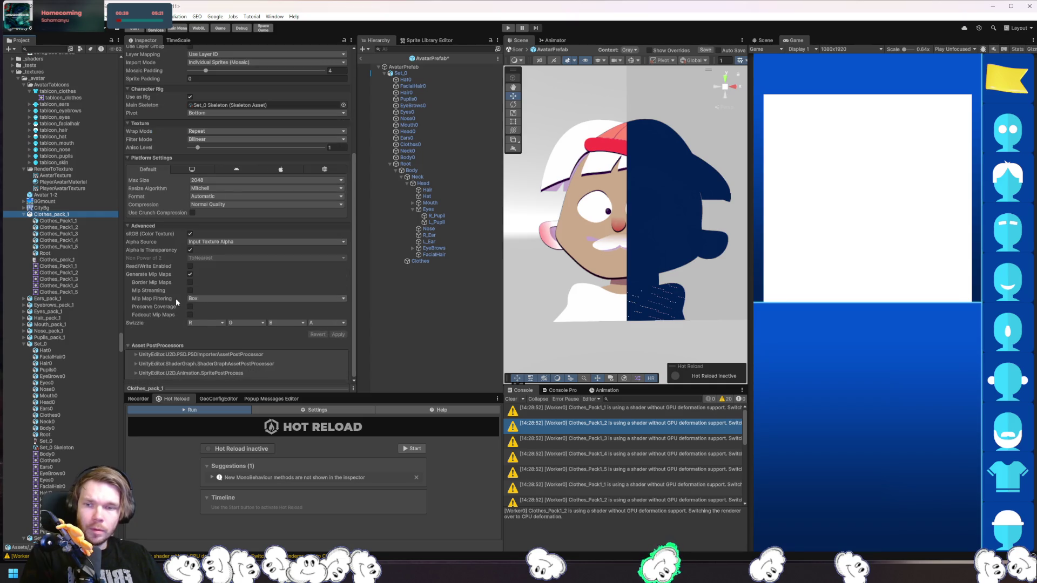
click(44, 345)
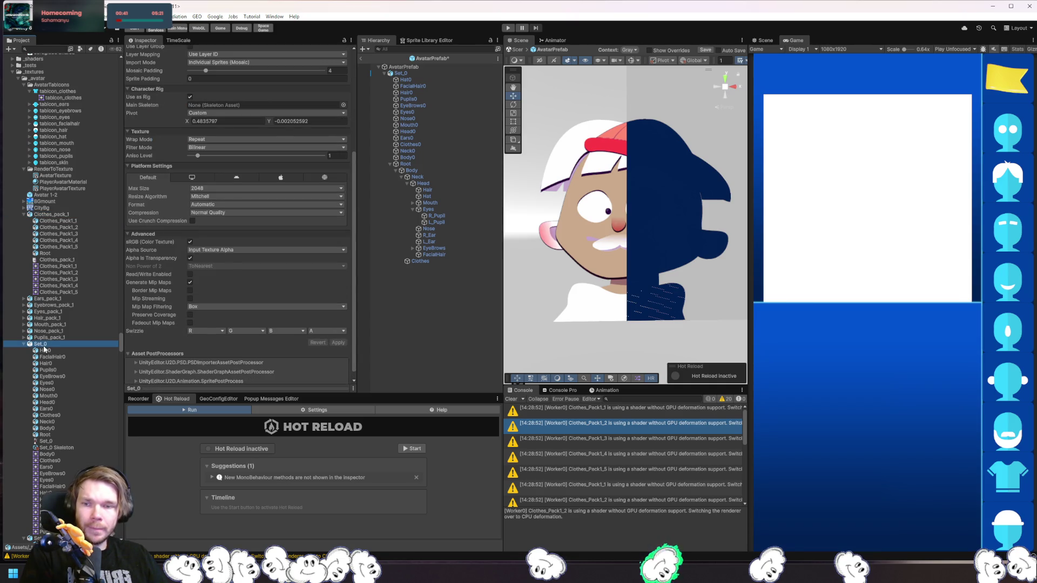
scroll(540, 443, down, 5)
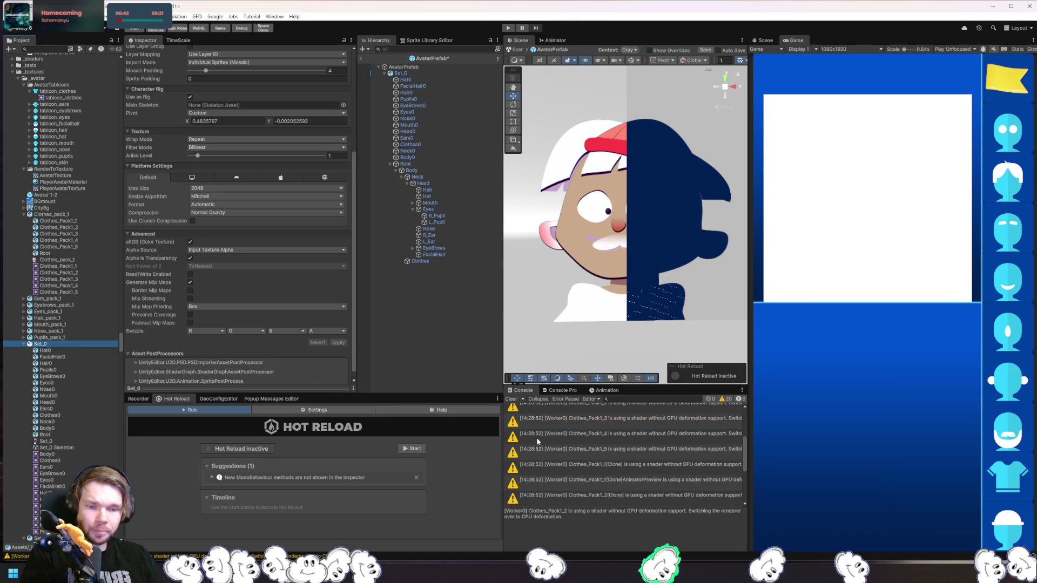
Read the Clothes_Pack1 shader warnings, clear the Console, and select Nose0.
click(646, 481)
click(654, 470)
click(638, 450)
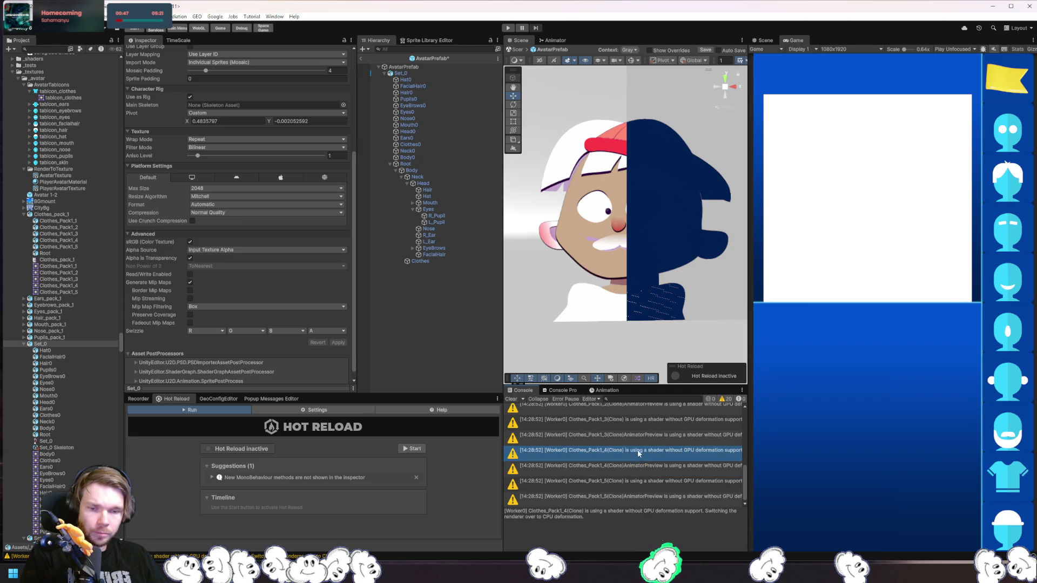
click(644, 434)
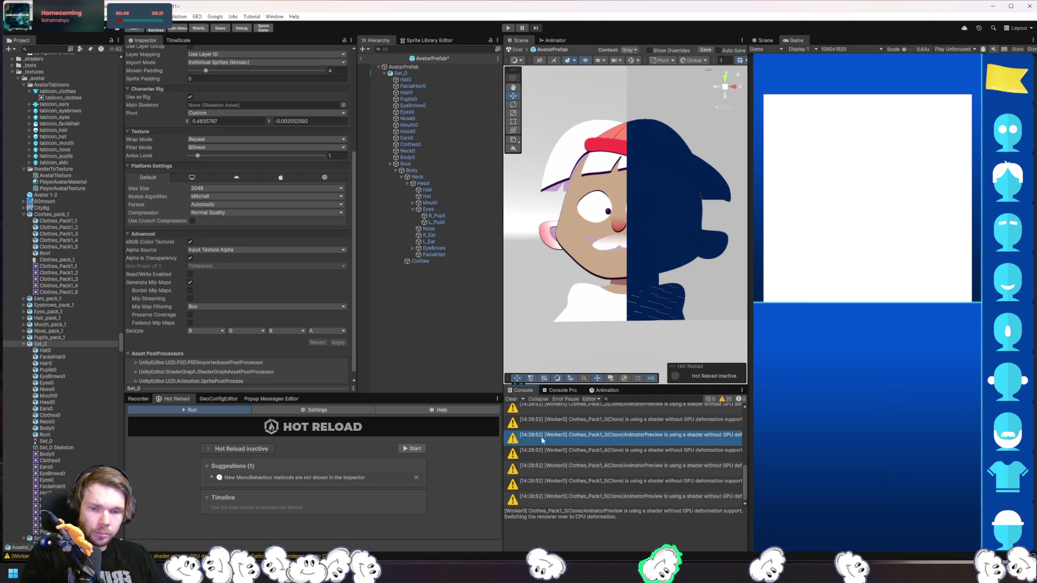
click(511, 400)
click(429, 119)
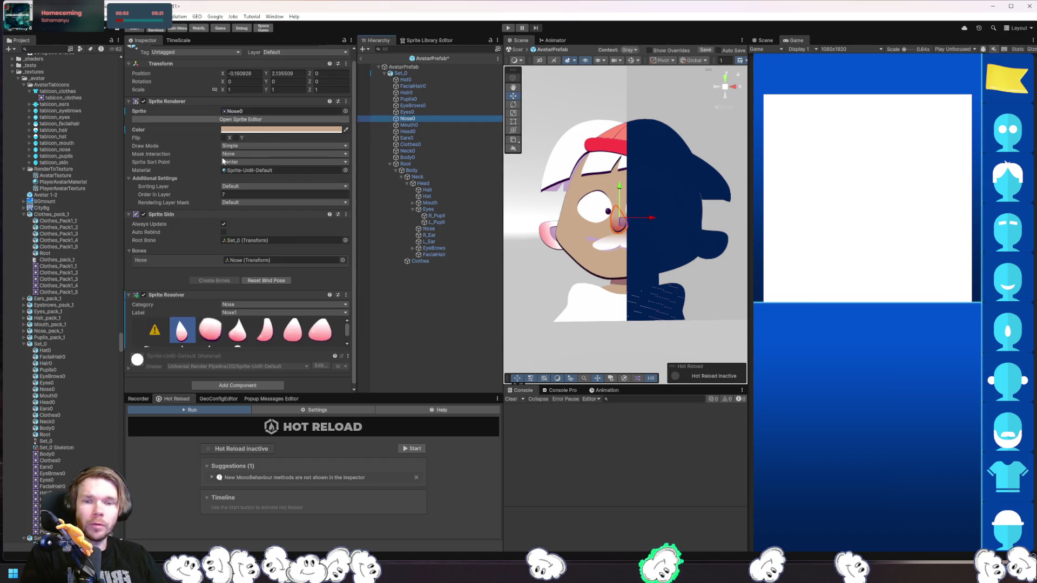
Save the avatar prefab and set Hair0 to the Hair5 style.
click(430, 150)
click(424, 138)
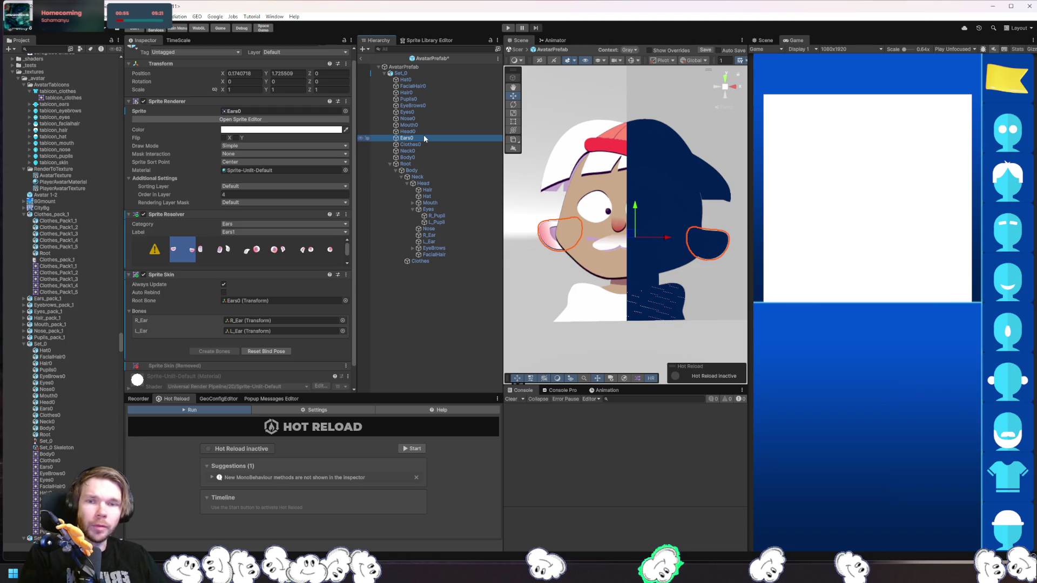
key(ctrl+s)
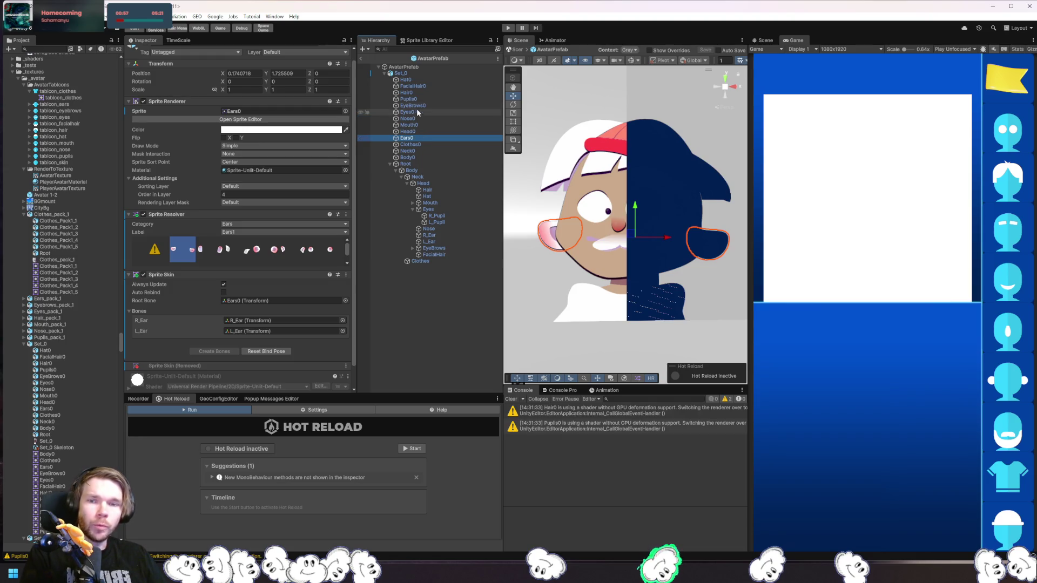
click(419, 92)
click(203, 331)
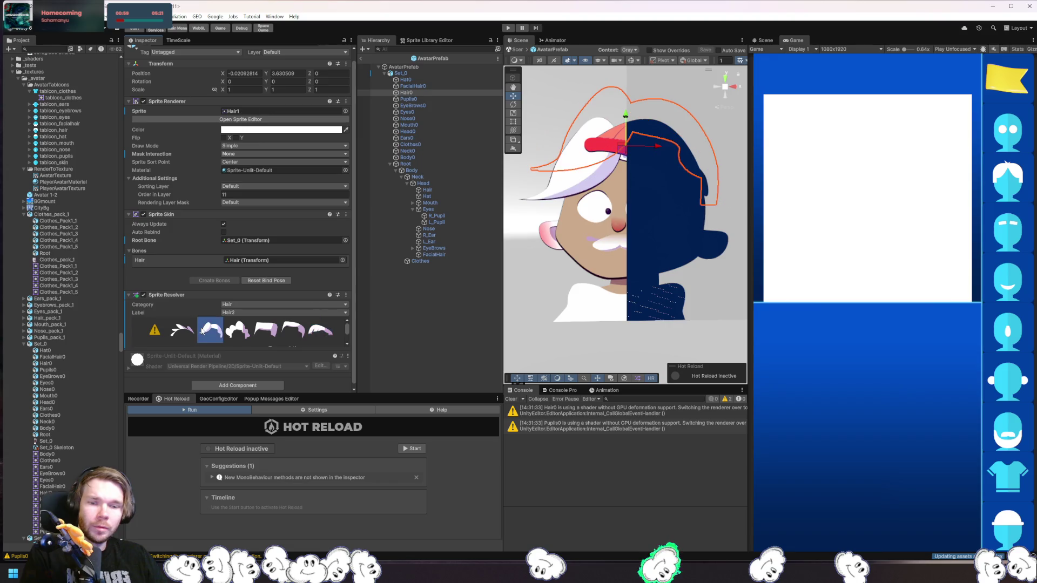
click(182, 329)
click(292, 327)
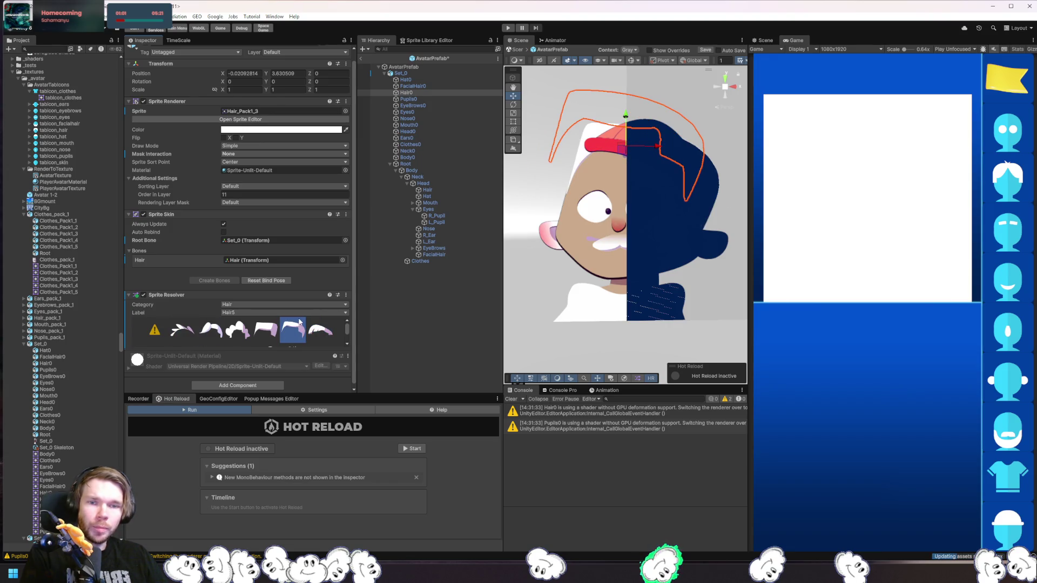
Set the outfit to Clothes3, then bring up Hair0's material picker.
click(416, 80)
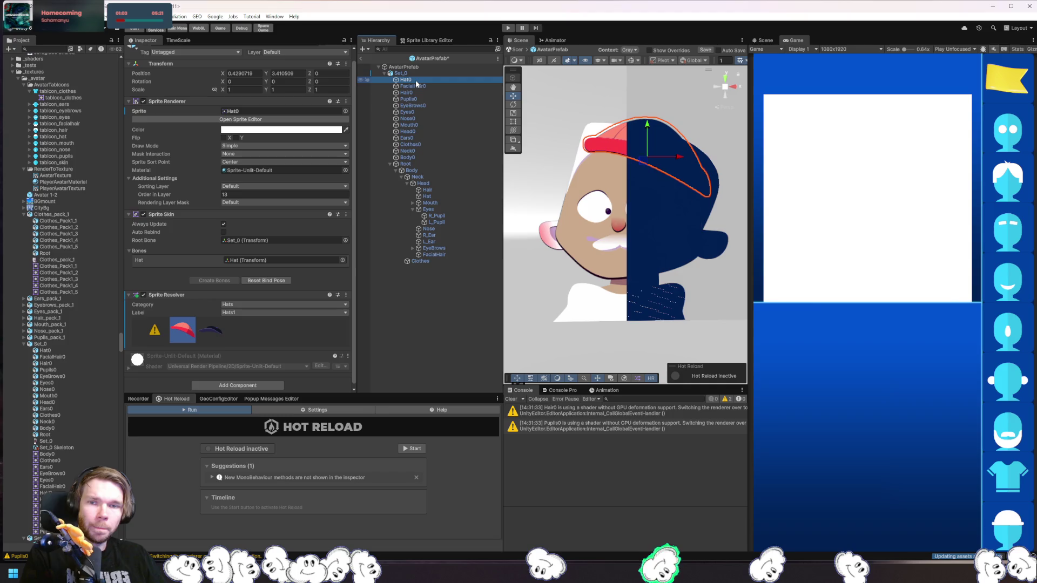
click(414, 86)
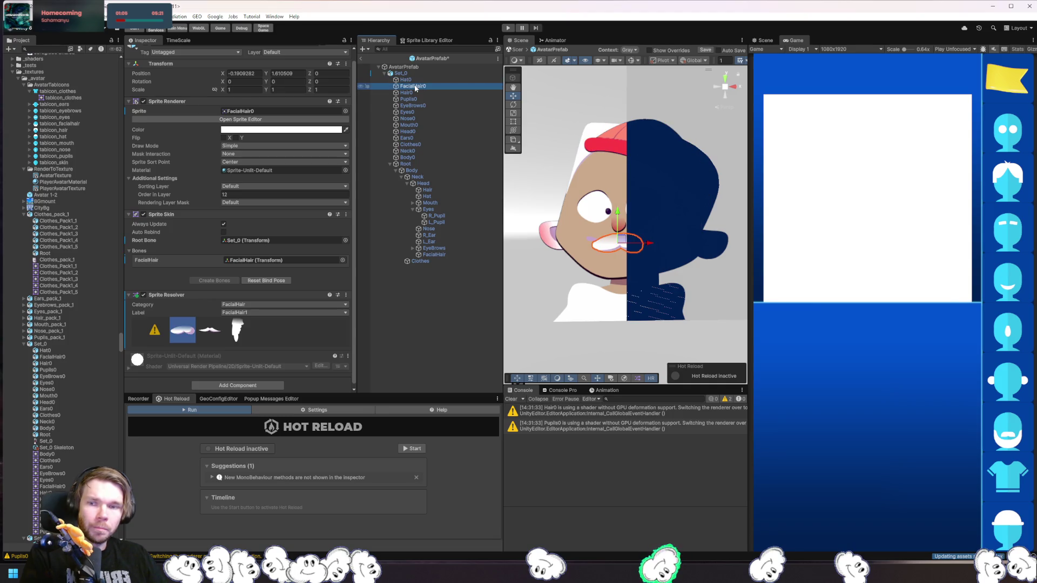
click(427, 144)
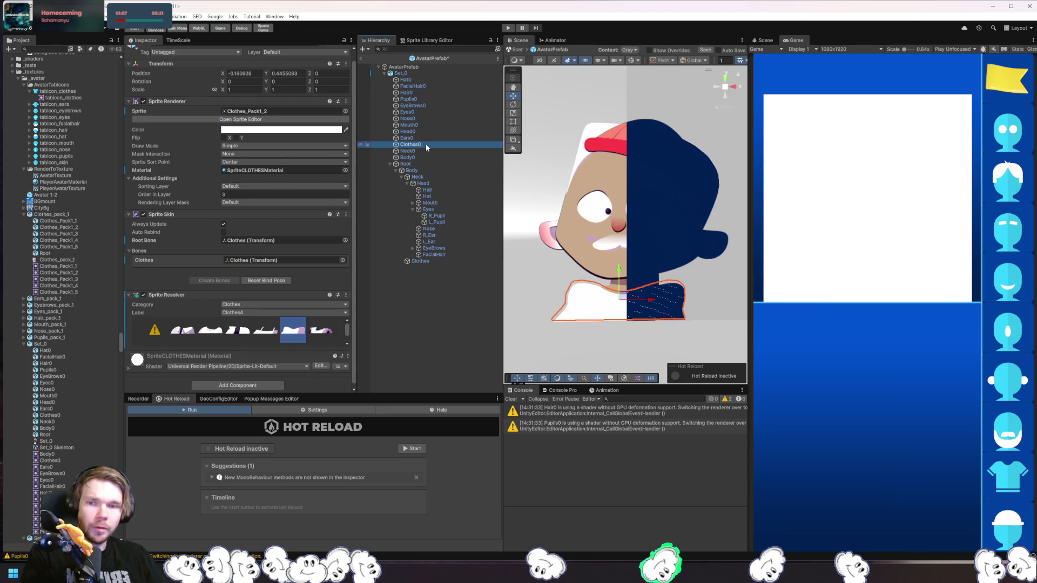
click(208, 336)
click(238, 332)
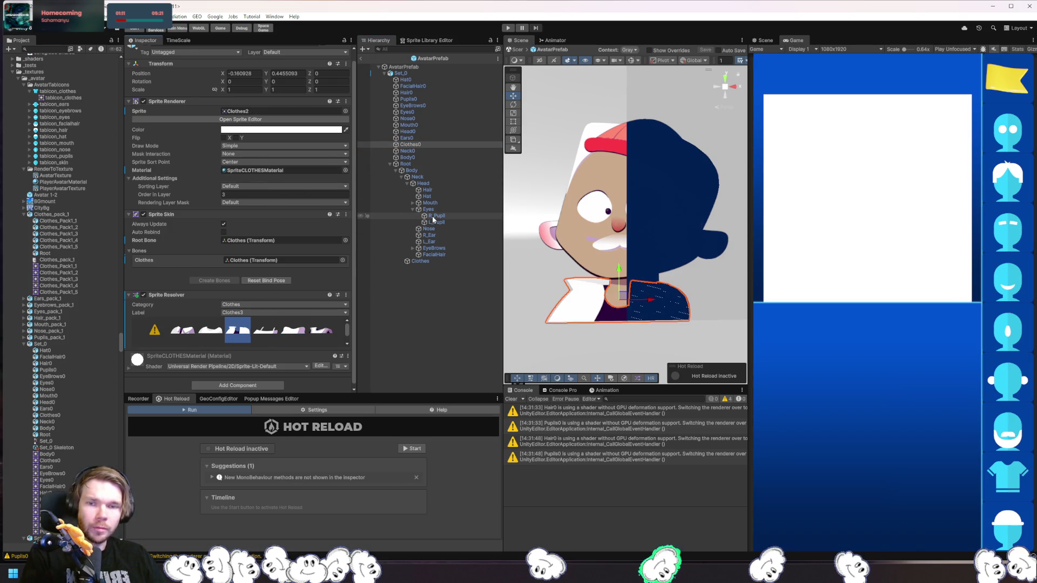
click(421, 92)
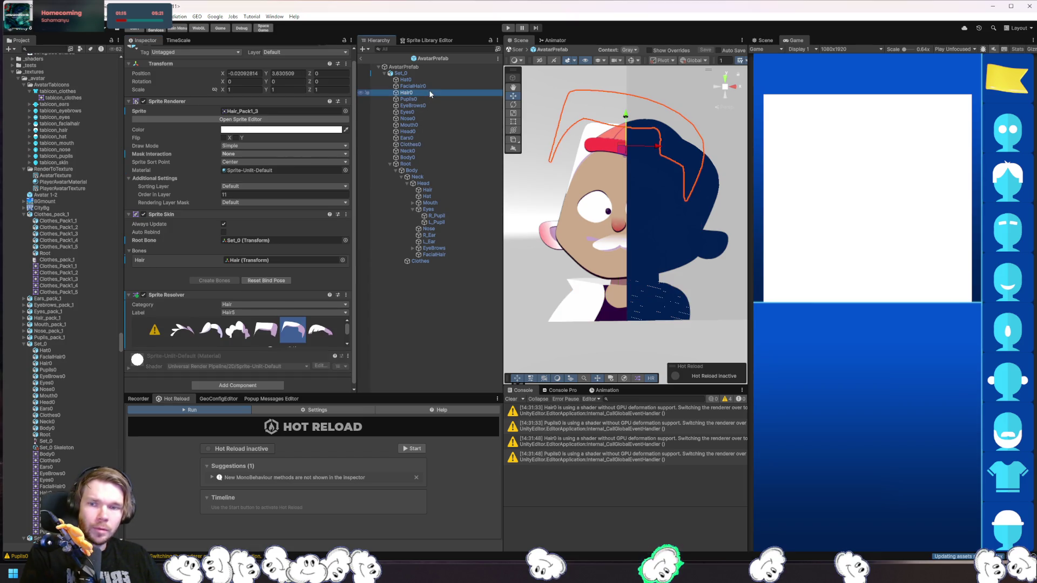
click(346, 171)
Try Sprites-Default on the hair, undo it, then assign SpriteCLOTHESMaterial instead.
text(spritesha)
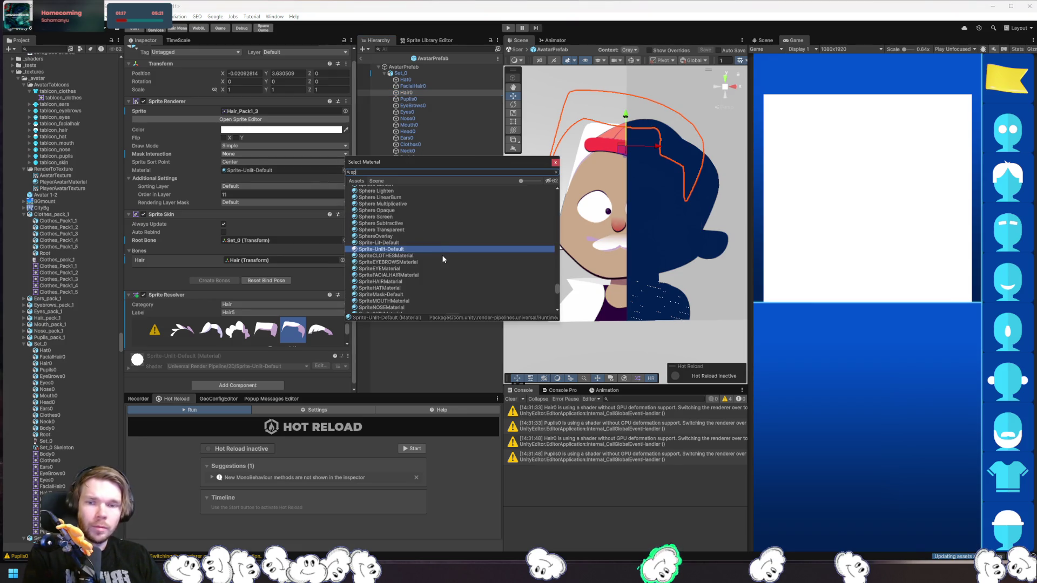
key(BackSpace)
key(BackSpace)
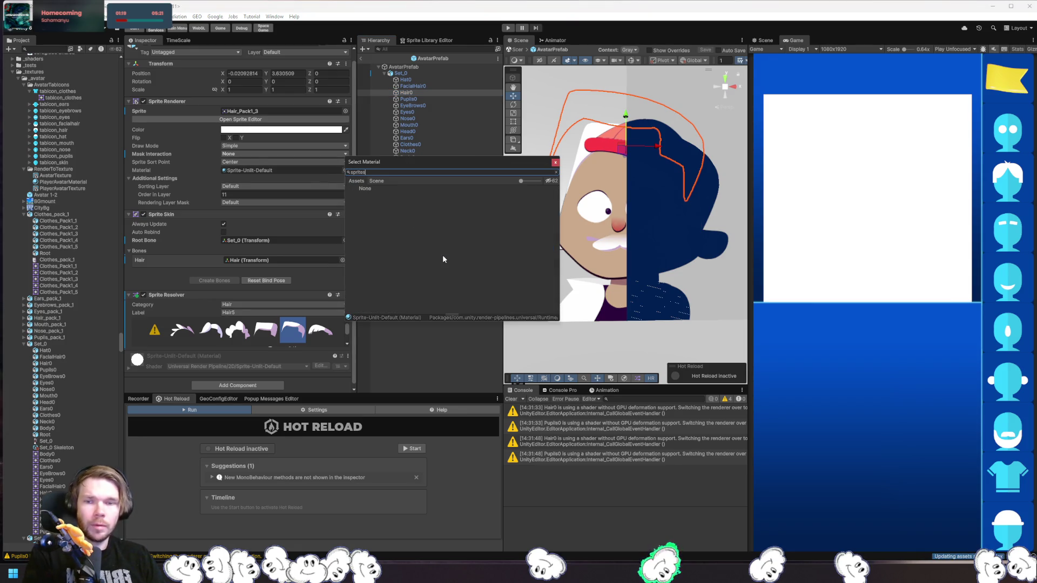
double_click(400, 200)
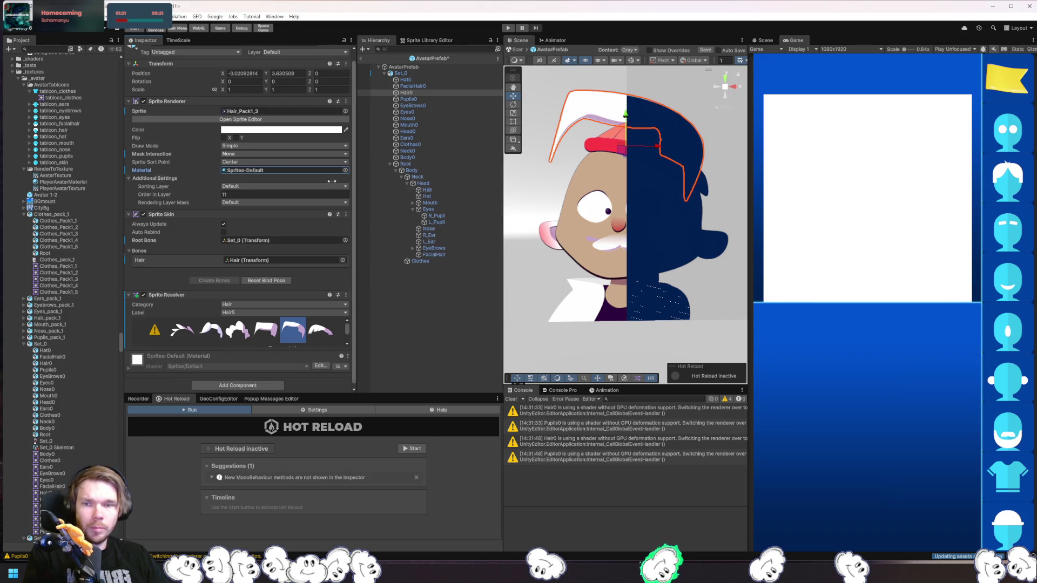
key(ctrl+z)
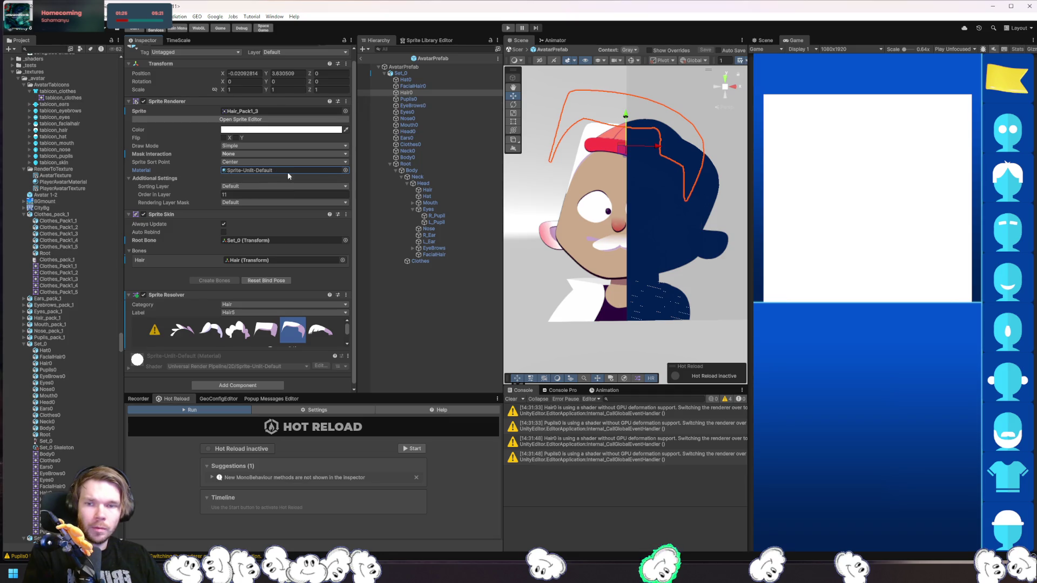
click(345, 170)
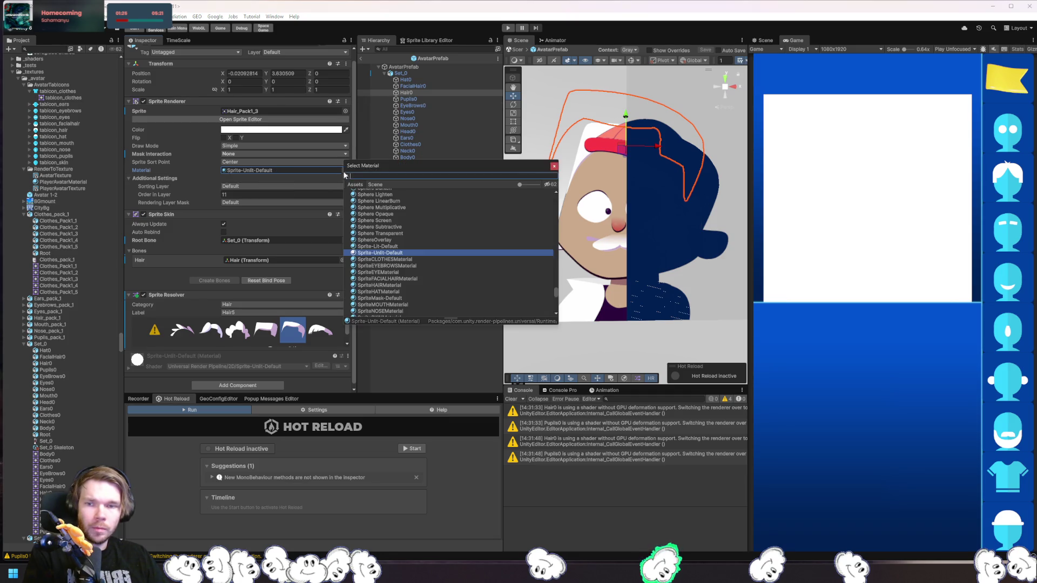
double_click(411, 260)
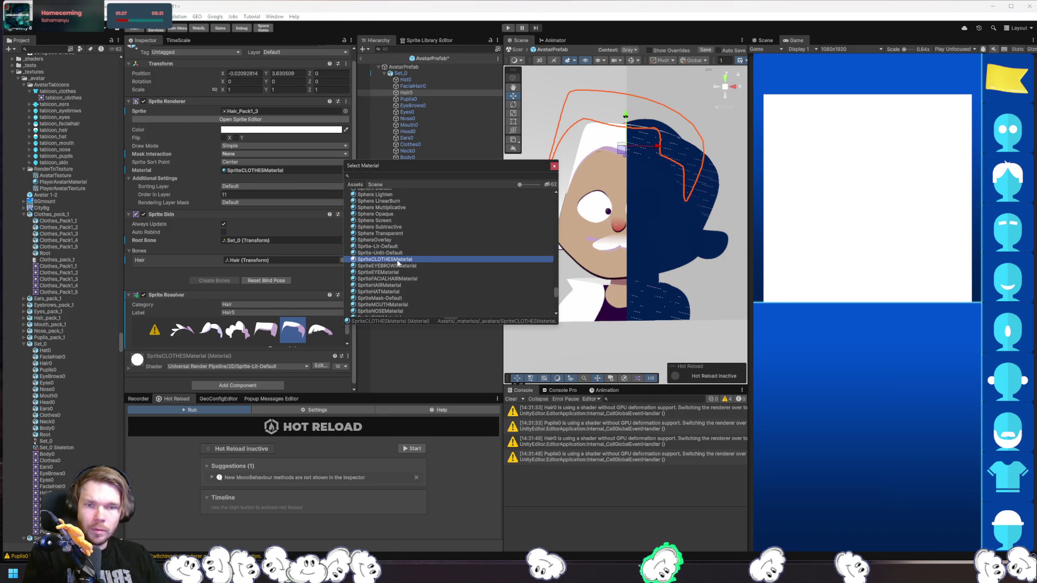
Drag SpriteHAIRMaterial from materials/_avatars onto Hair0's Material and switch to Hair3.
click(272, 171)
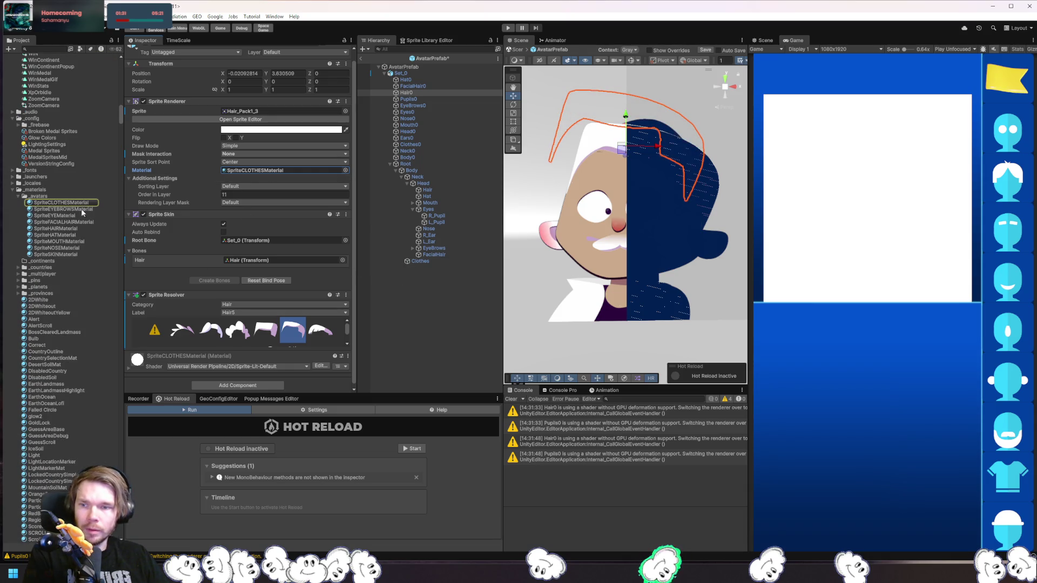
drag(68, 230, 257, 170)
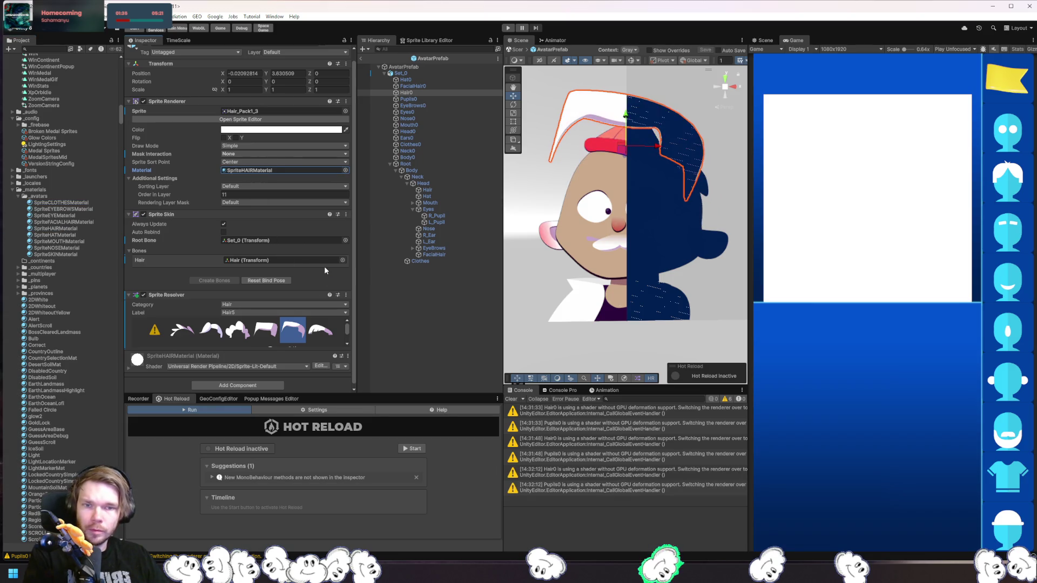
click(240, 331)
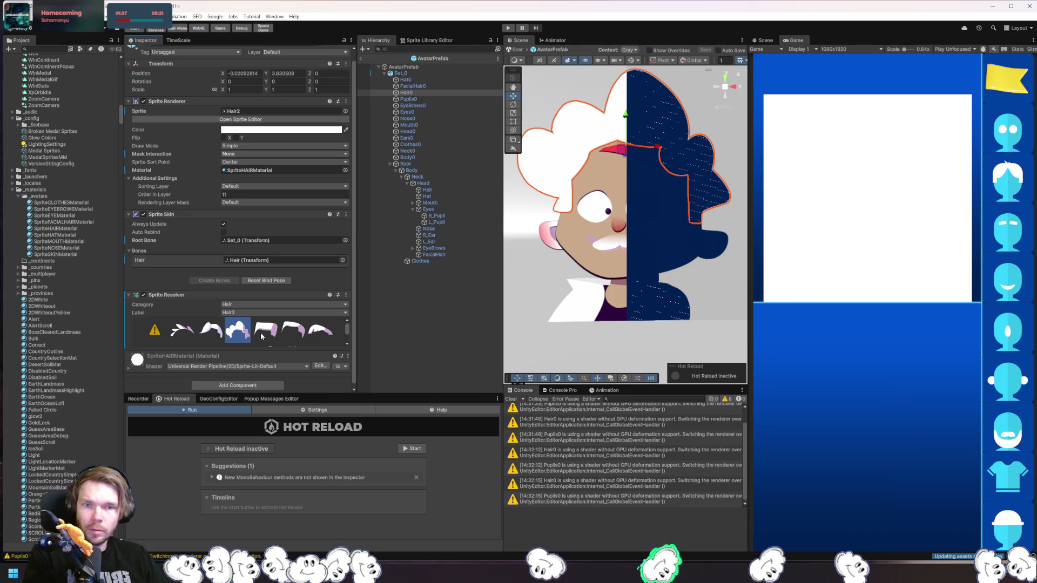
Cycle through Hair4, Hair3, Hair2, Hair1 and Hair6, settle on Hair9 cap, and clear the console.
click(298, 337)
click(266, 338)
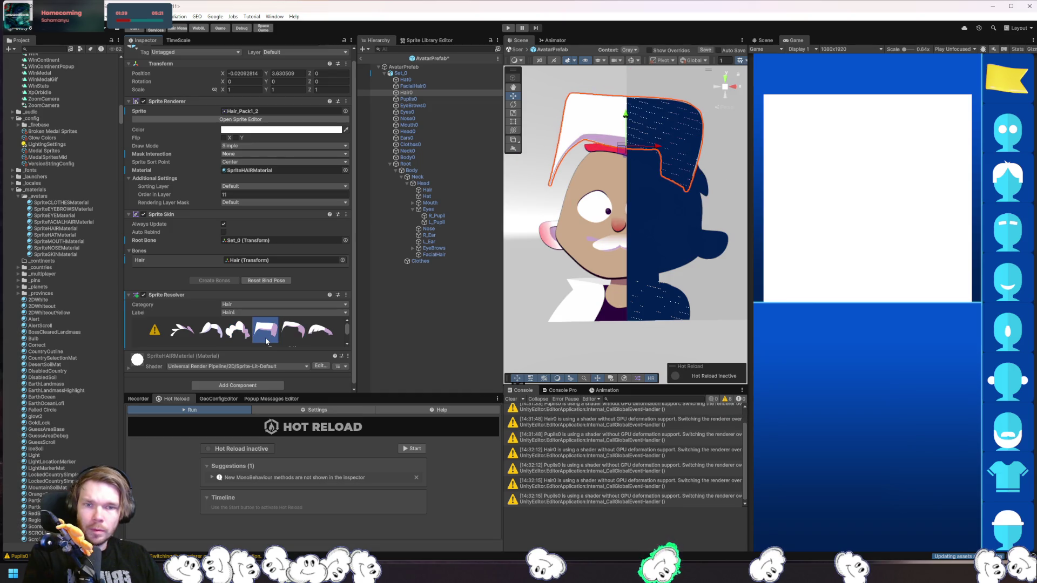
click(245, 338)
click(210, 338)
click(179, 336)
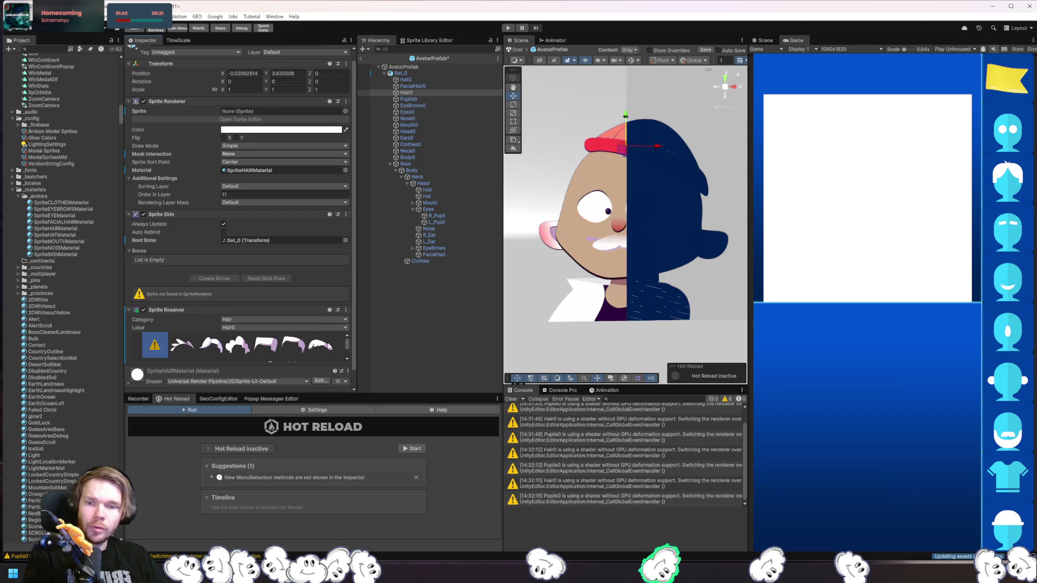
click(327, 340)
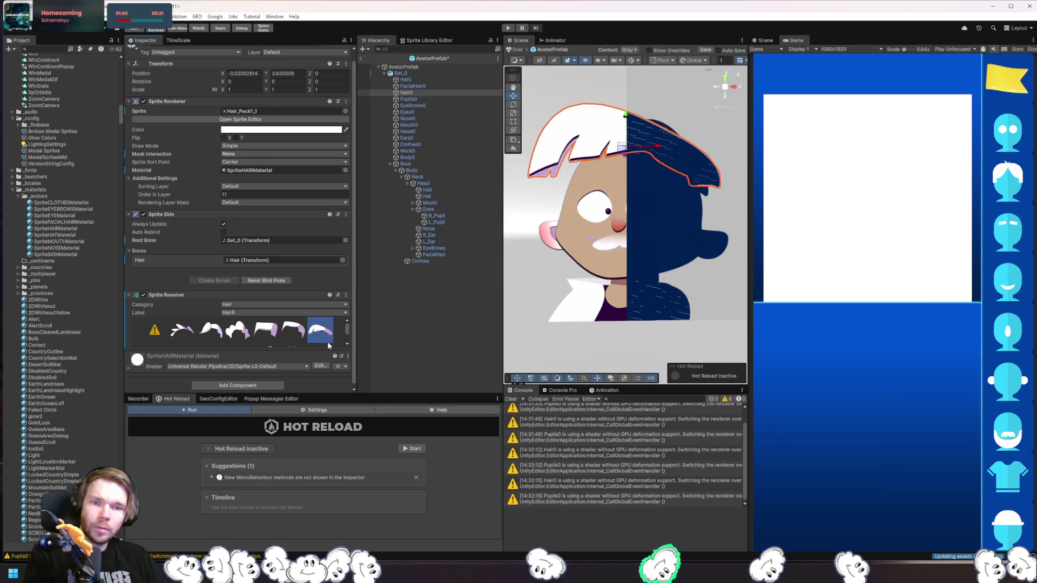
scroll(301, 339, down, 1)
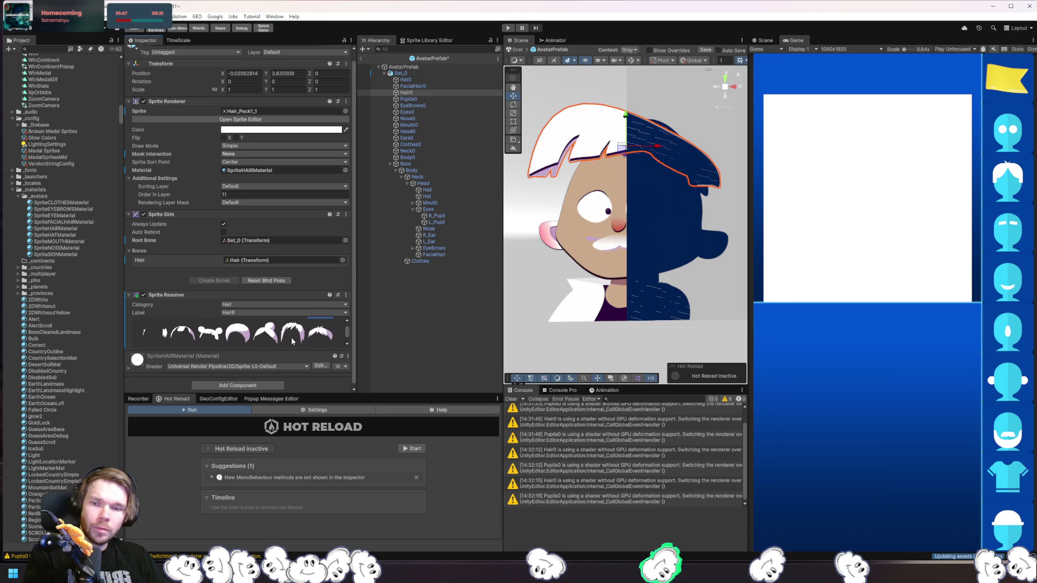
click(181, 338)
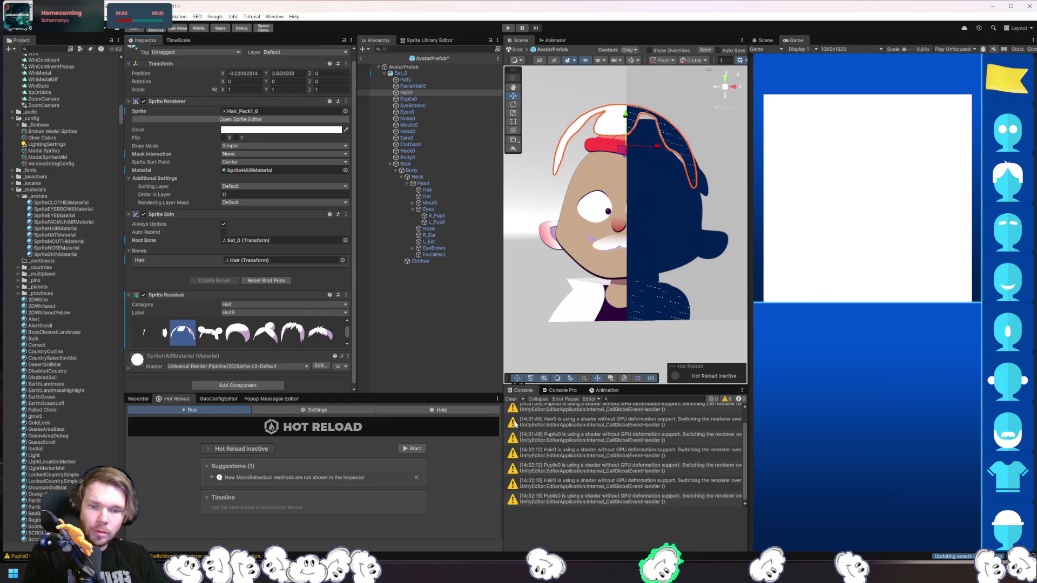
click(511, 399)
click(409, 99)
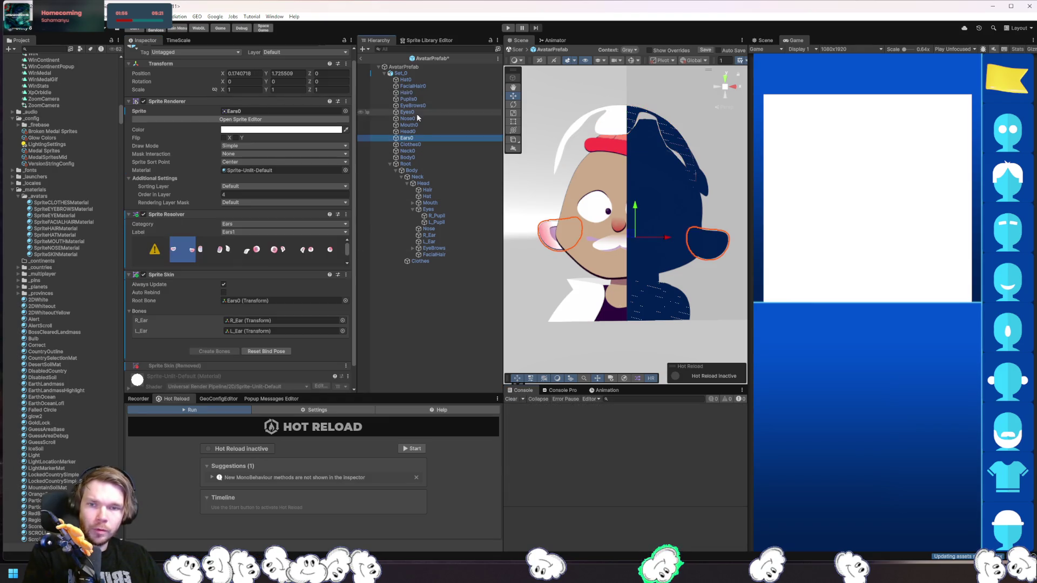
Review Hair0's draw mode and sprite sort point options, keeping the sort point at Center.
click(420, 93)
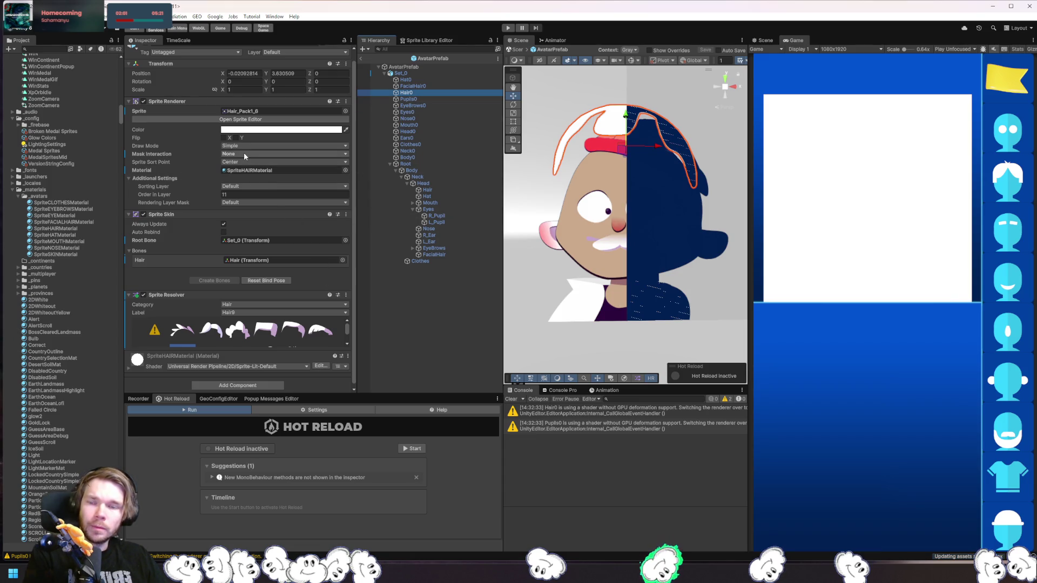
click(261, 146)
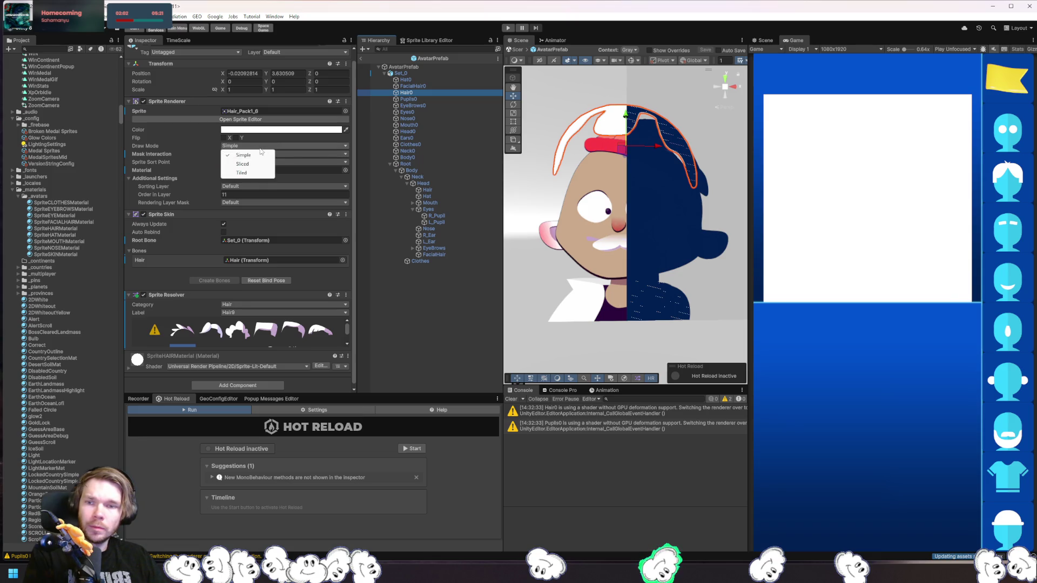
click(345, 162)
click(345, 163)
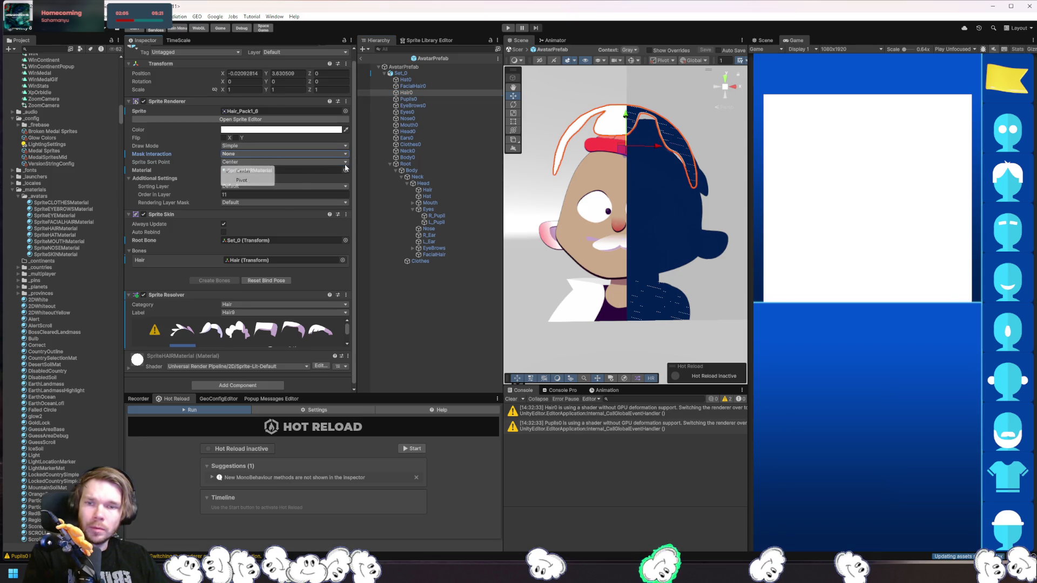
click(357, 178)
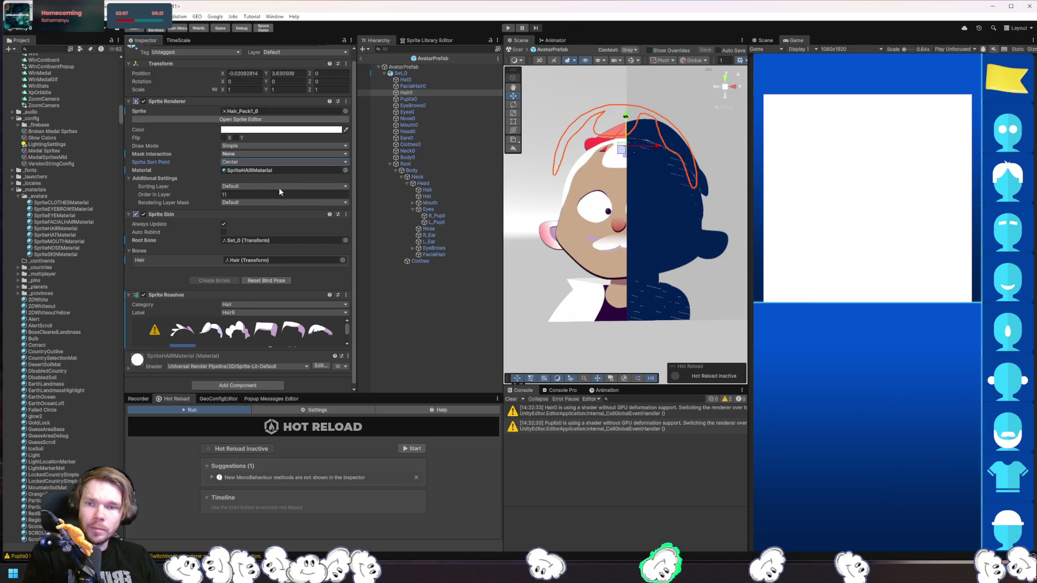
click(419, 125)
click(416, 98)
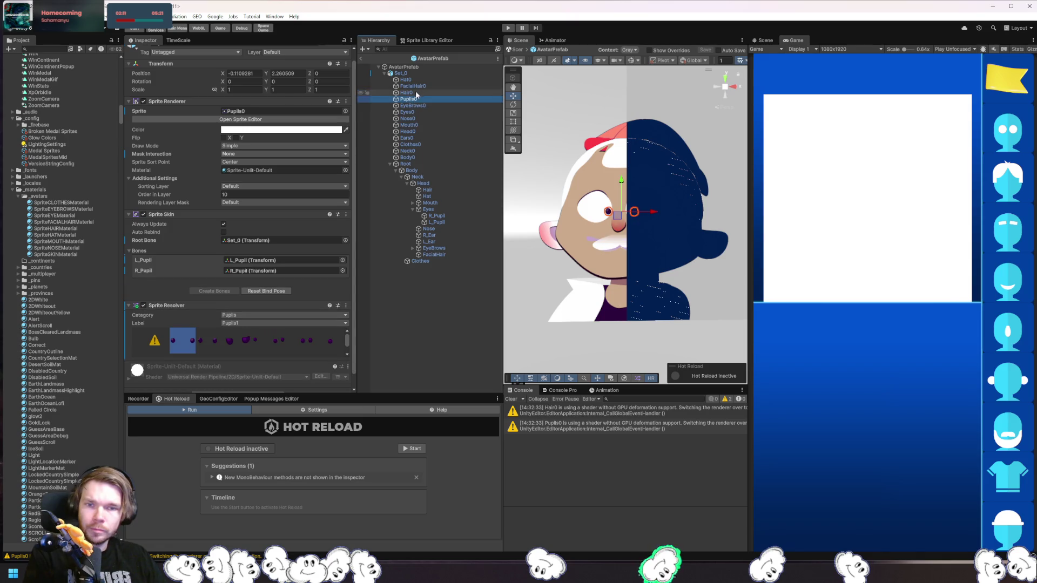
click(416, 92)
Switch the hair through Hair5 and Hair6 to long Hair14 and save the prefab.
click(301, 328)
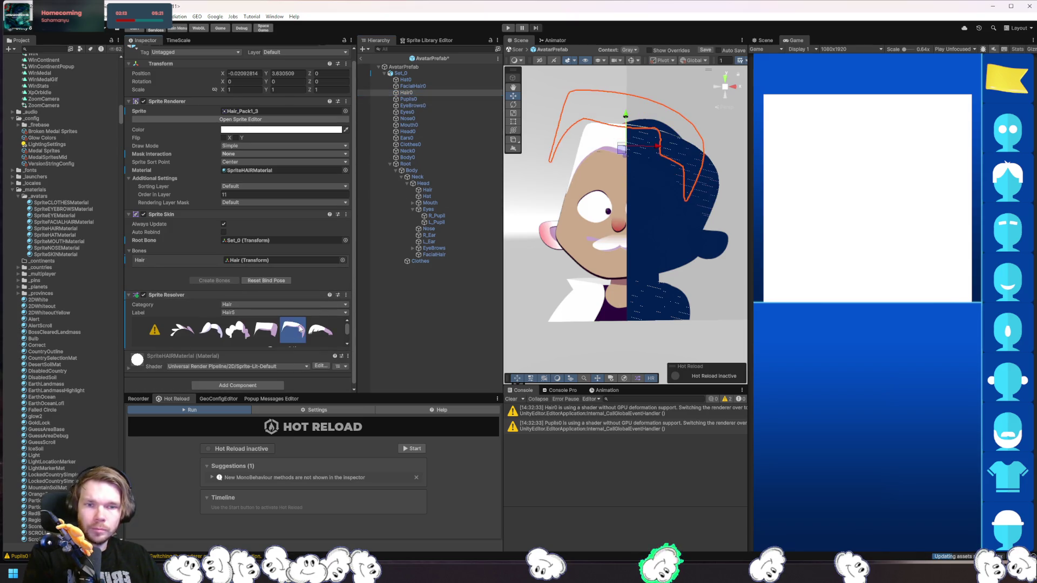
click(328, 335)
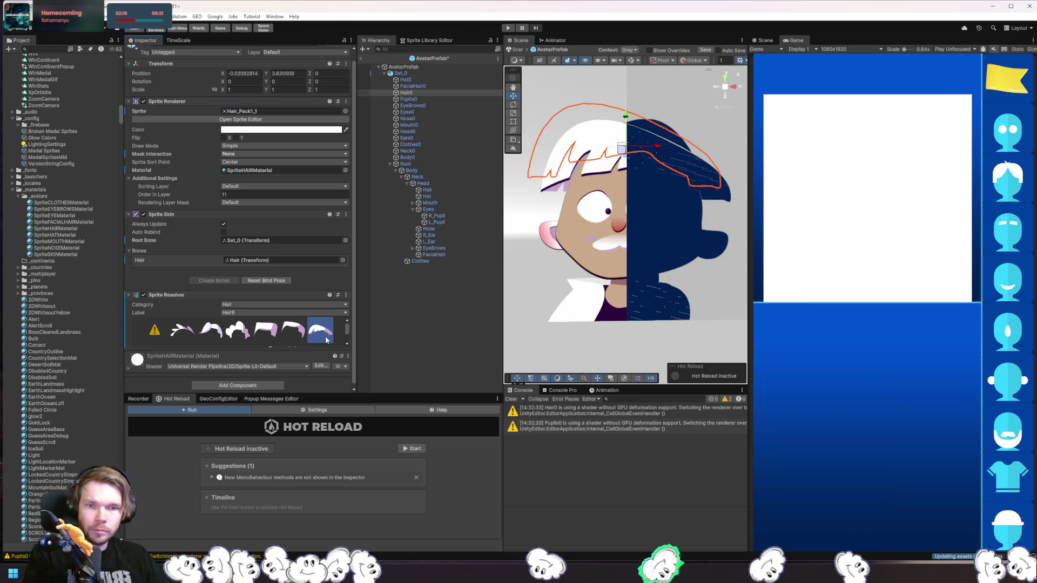
click(186, 342)
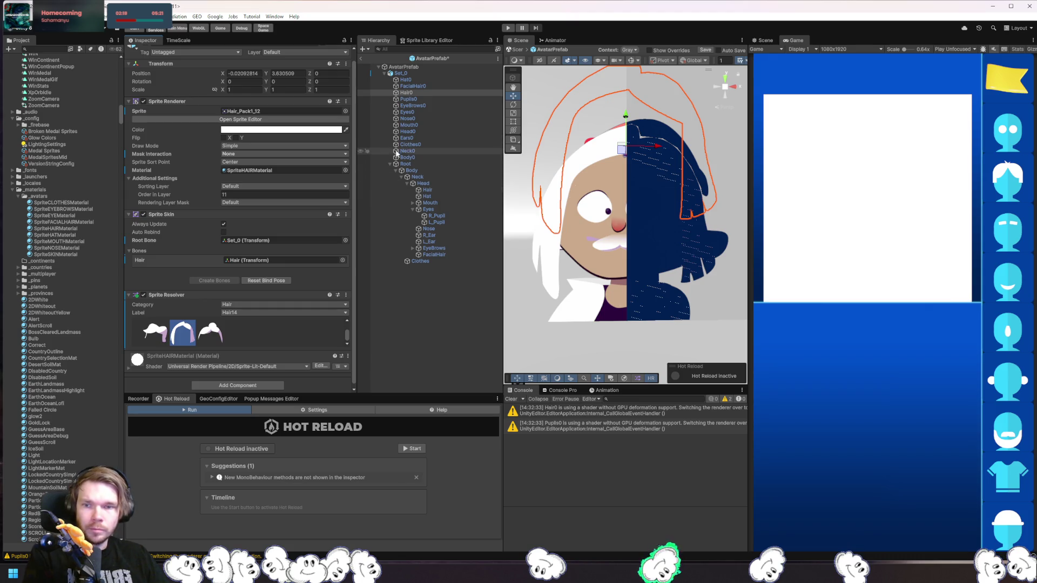
key(ctrl+s)
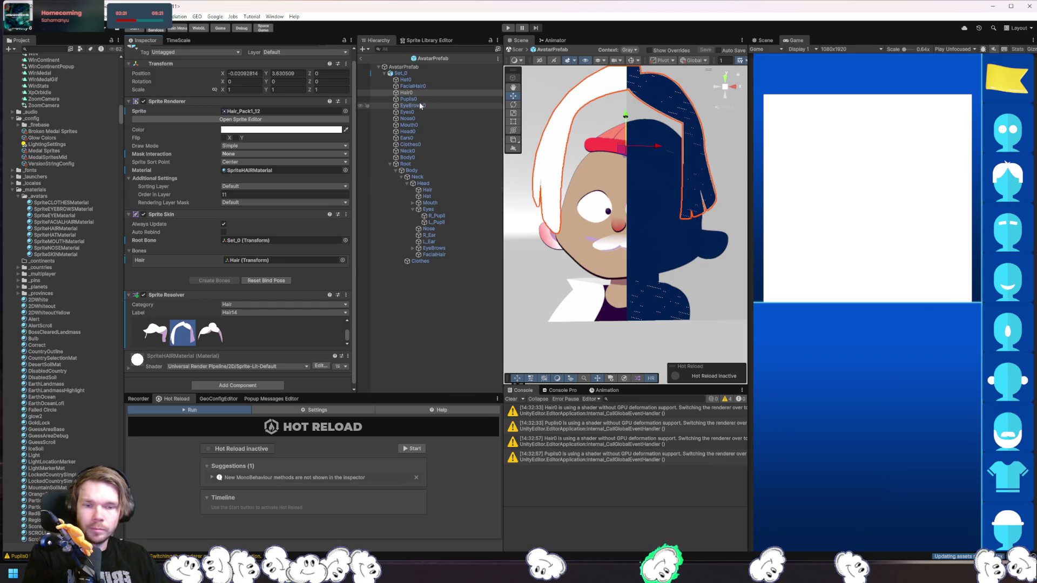
click(346, 170)
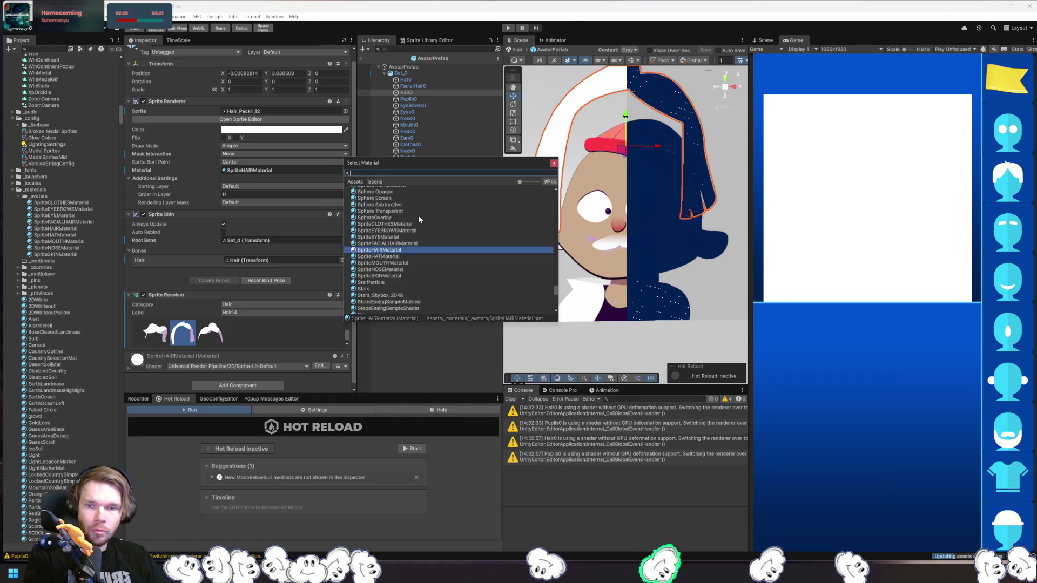
Search 'sprite' in Select Material and assign Sprites-Default to the hair.
text(sprite)
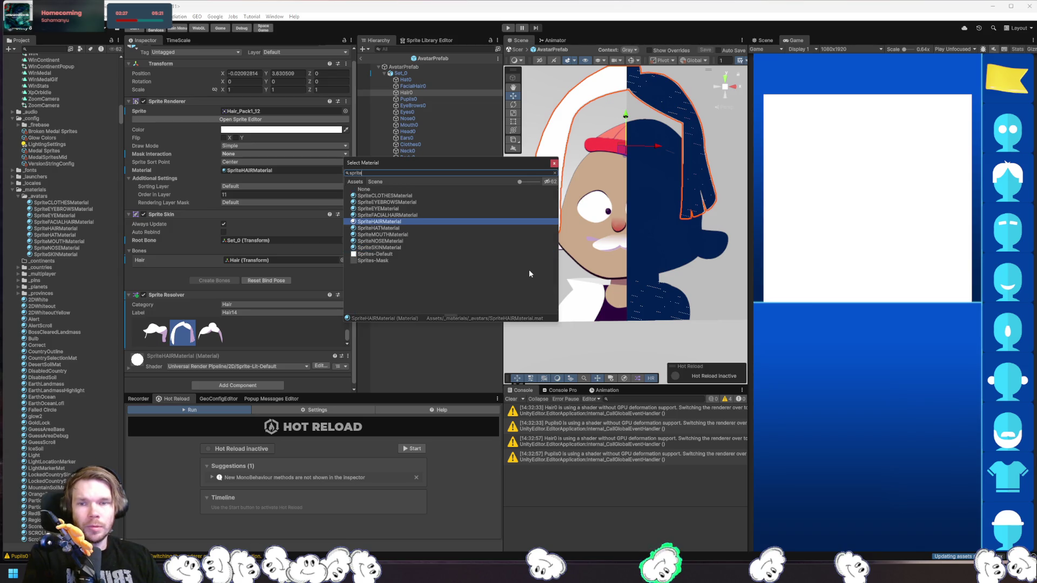
click(387, 254)
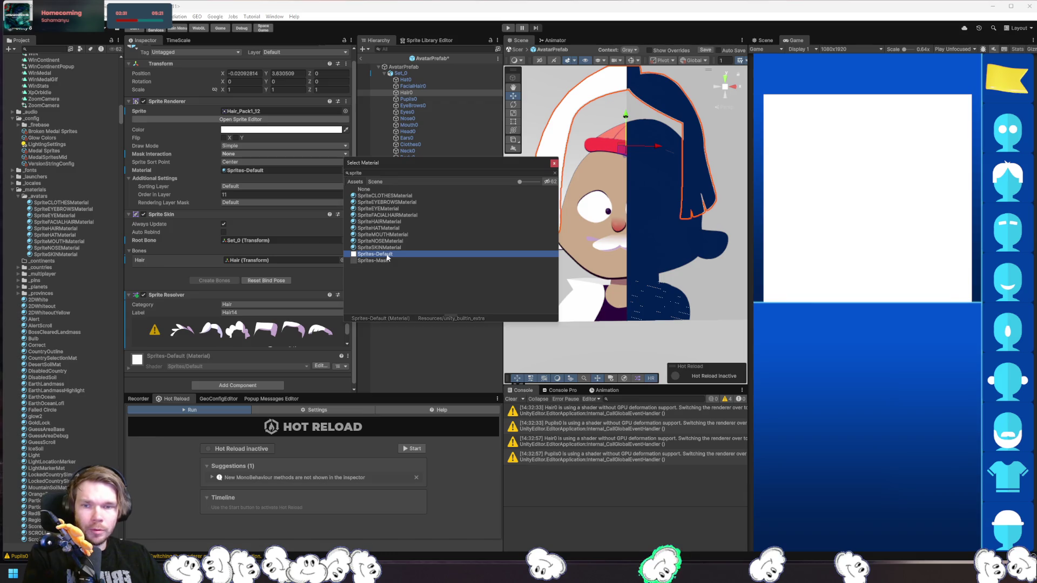
double_click(381, 255)
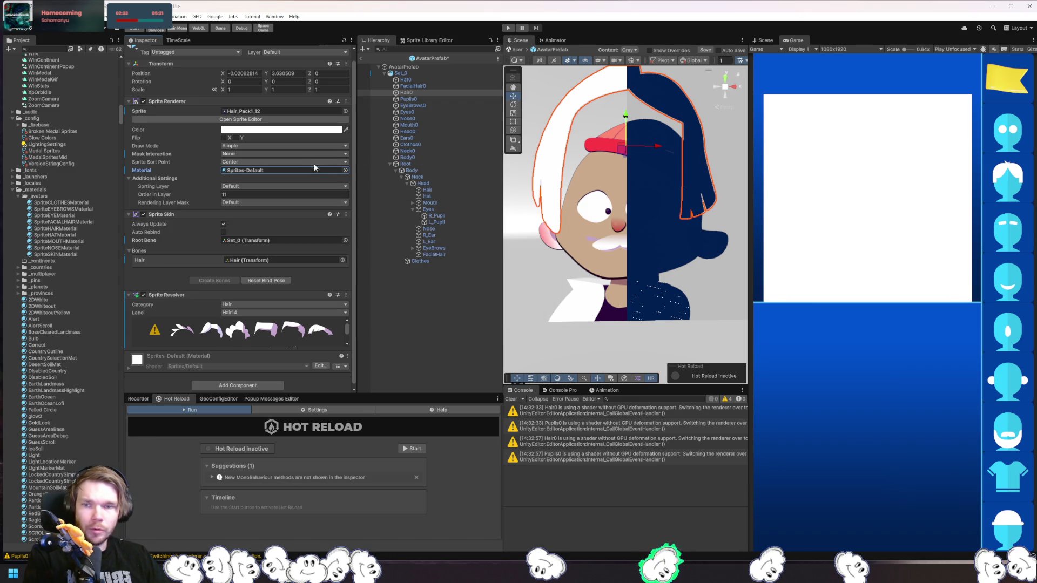
key(Down)
key(Down)
key(Down)
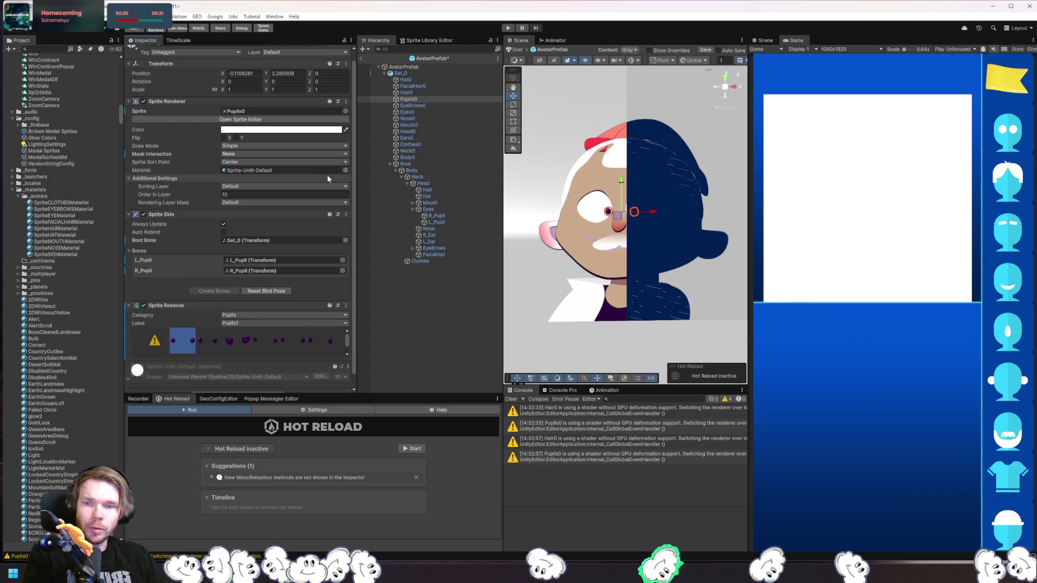
Drag Sprite-Unlit-Default onto Hair0's Material field and locate that material asset.
click(424, 93)
drag(41, 537, 260, 171)
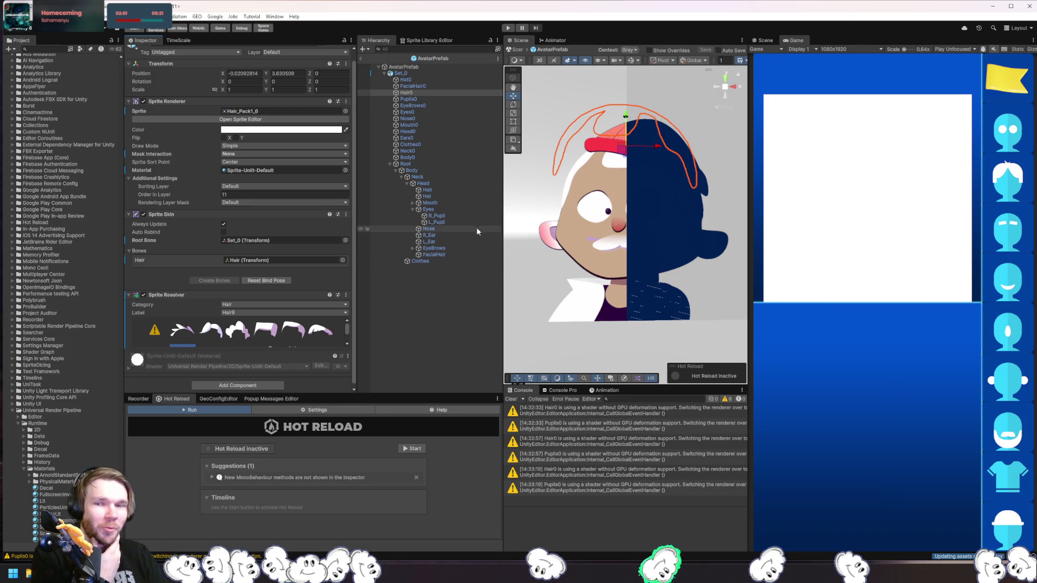
click(258, 172)
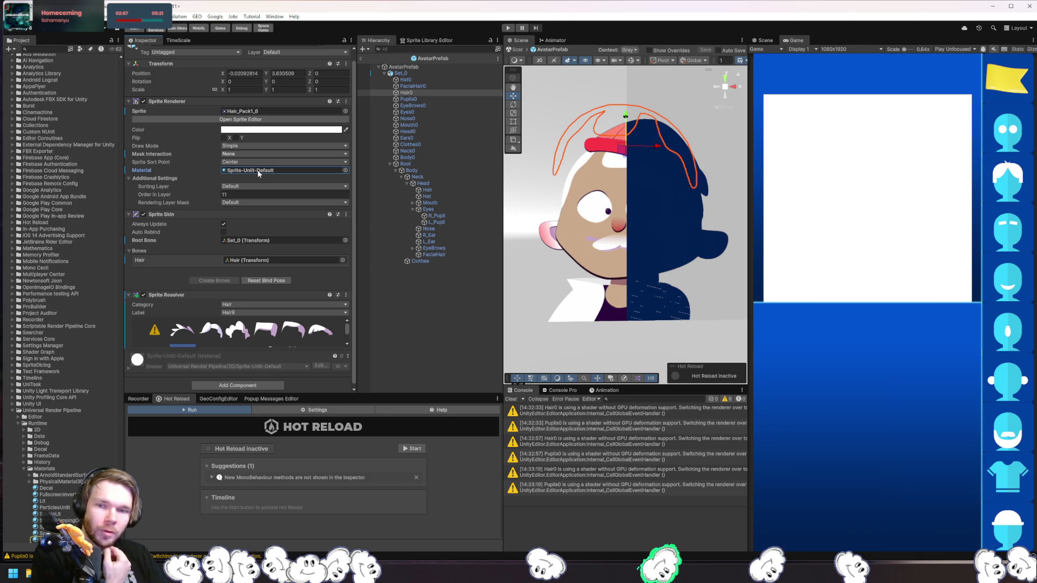
click(345, 171)
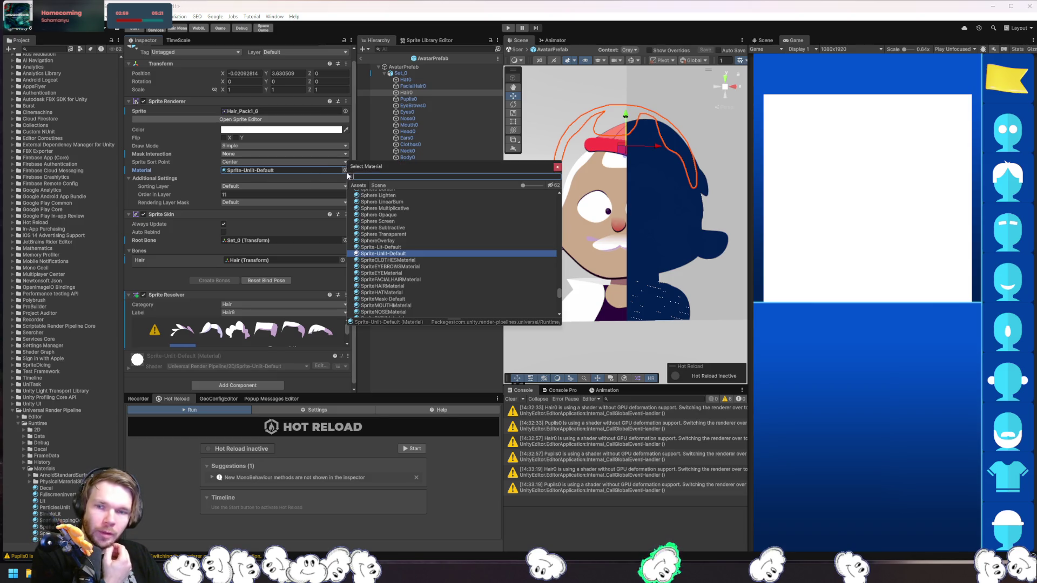
Search 'hair' and set the hair material back to SpriteHAIRMaterial, trying the Hair4 style.
text(hair)
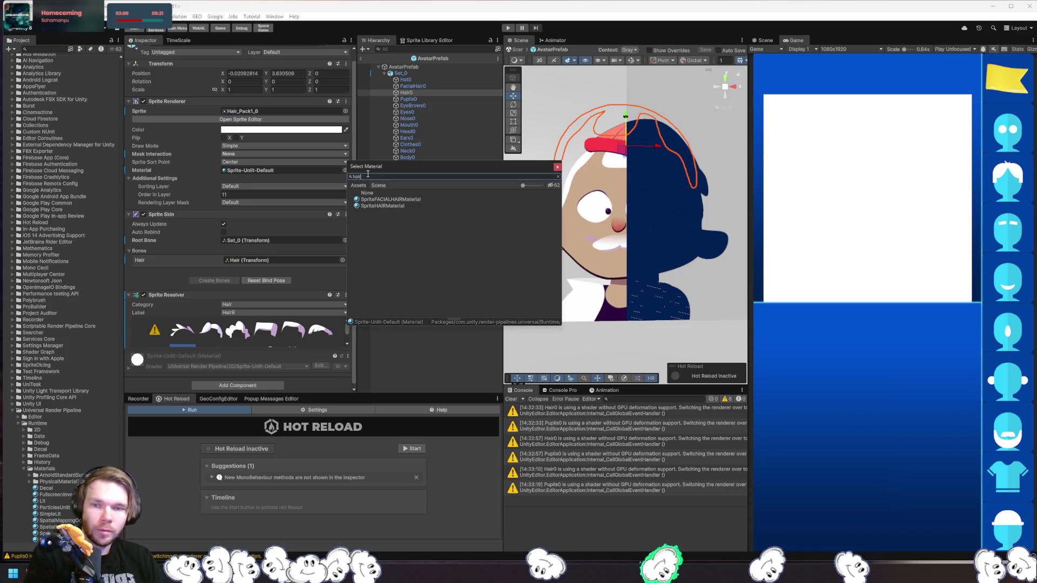
double_click(400, 207)
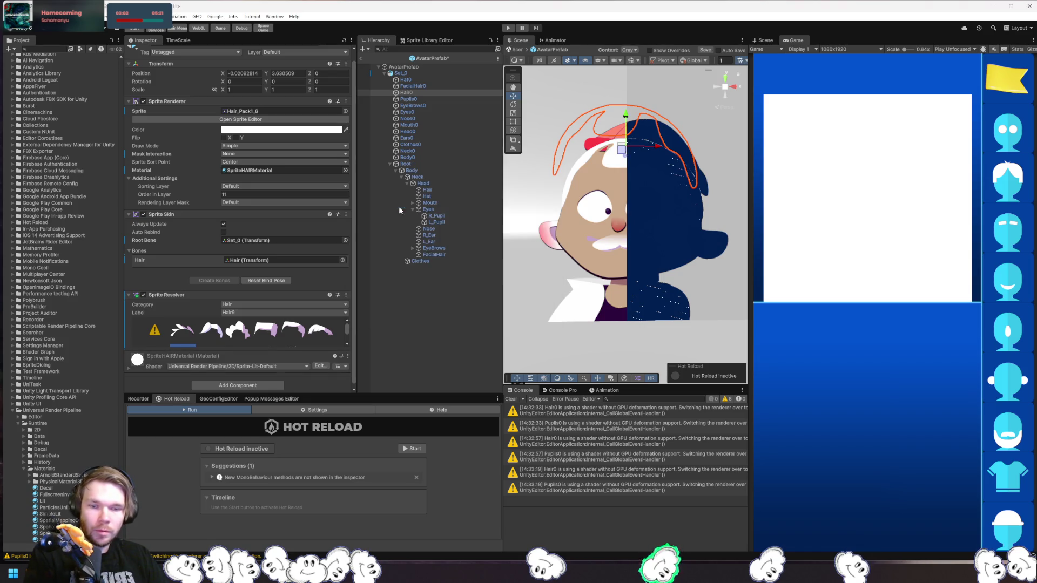
click(265, 337)
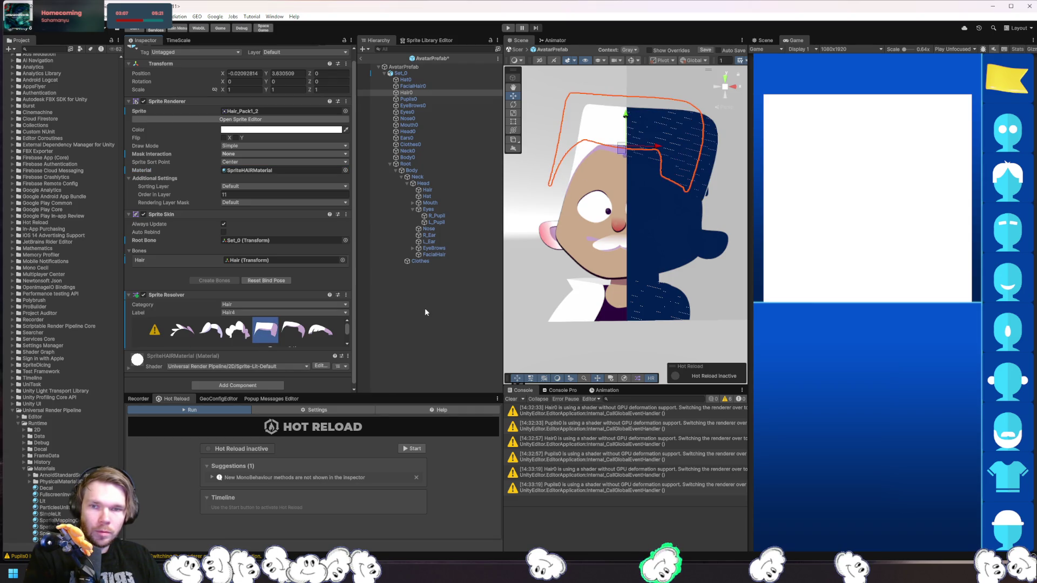
click(427, 157)
click(420, 92)
Cycle through hair styles, settle on curly Hair3, and clear the console warnings.
click(291, 331)
click(229, 338)
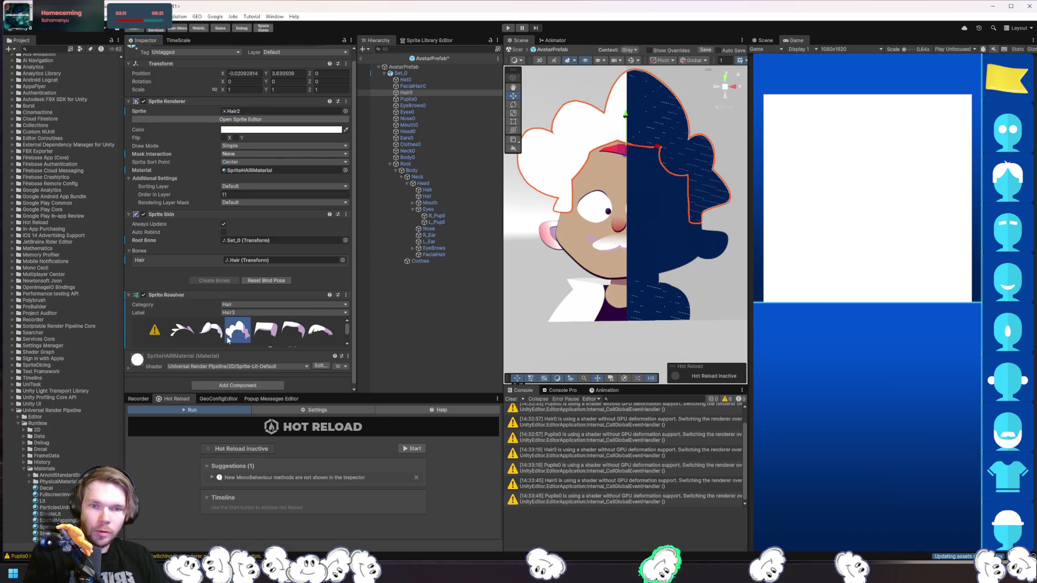
click(215, 340)
click(187, 336)
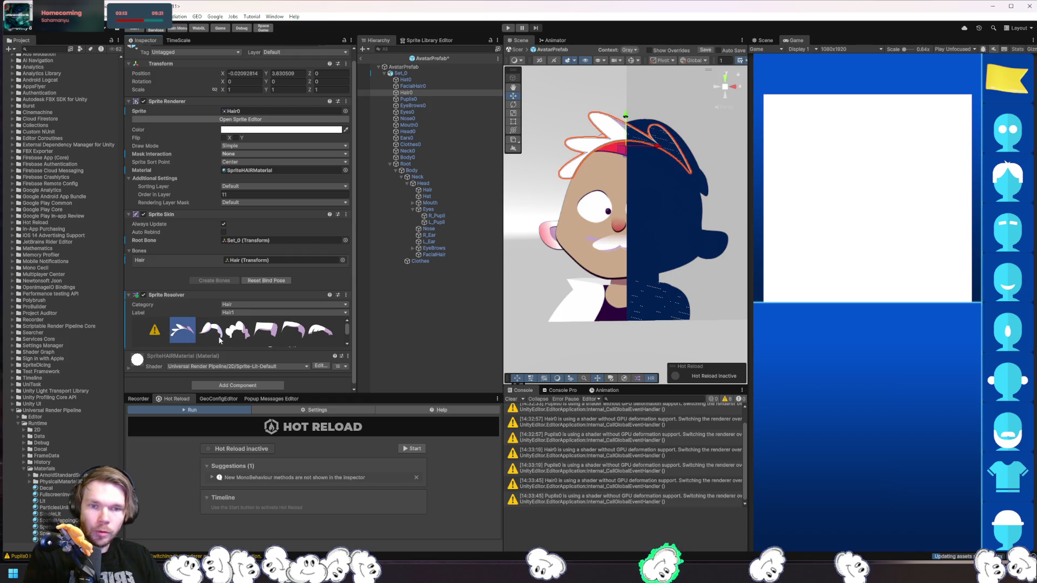
click(218, 336)
click(249, 337)
click(426, 97)
click(419, 93)
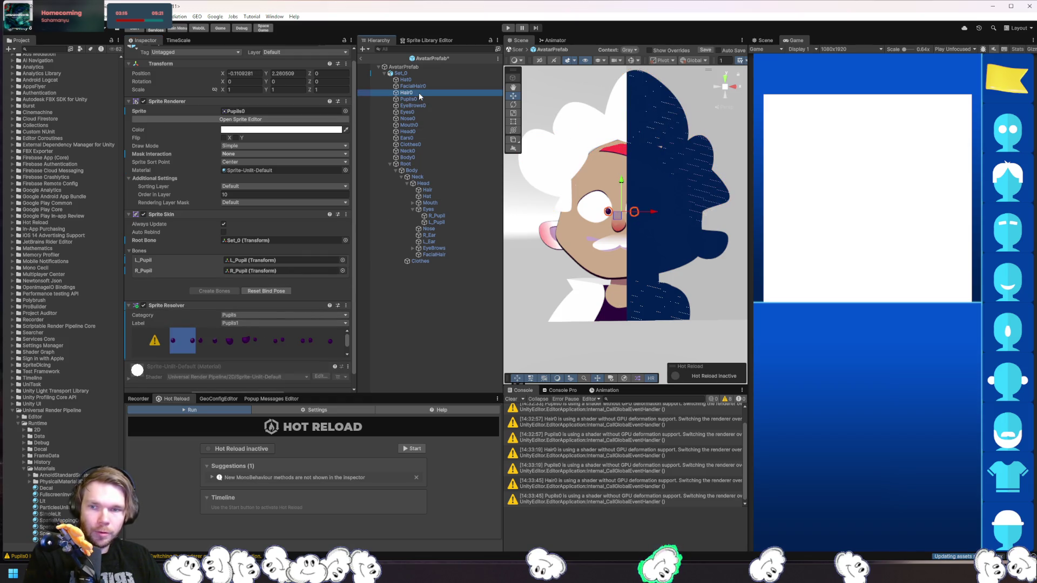
click(512, 400)
click(435, 170)
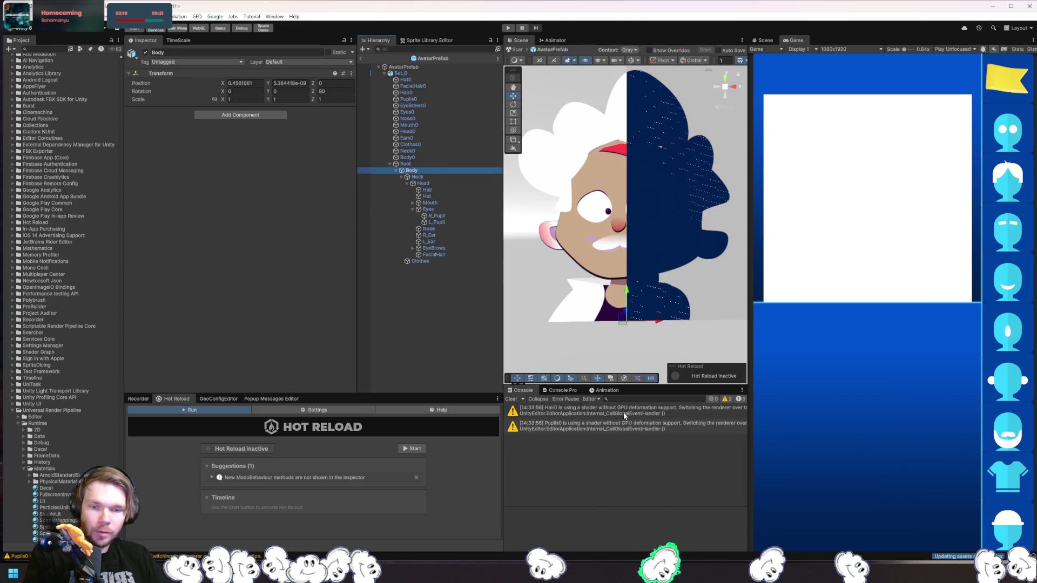
Switch SpriteHAIRMaterial's shader to Universal Render Pipeline/2D/Sprite-Unlit-Default.
click(623, 413)
click(439, 93)
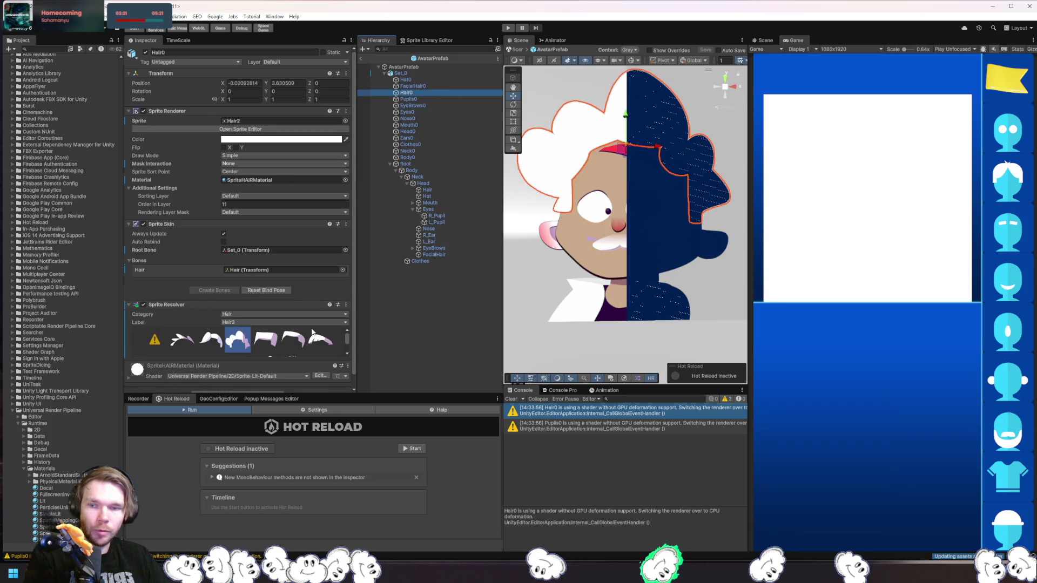
click(259, 180)
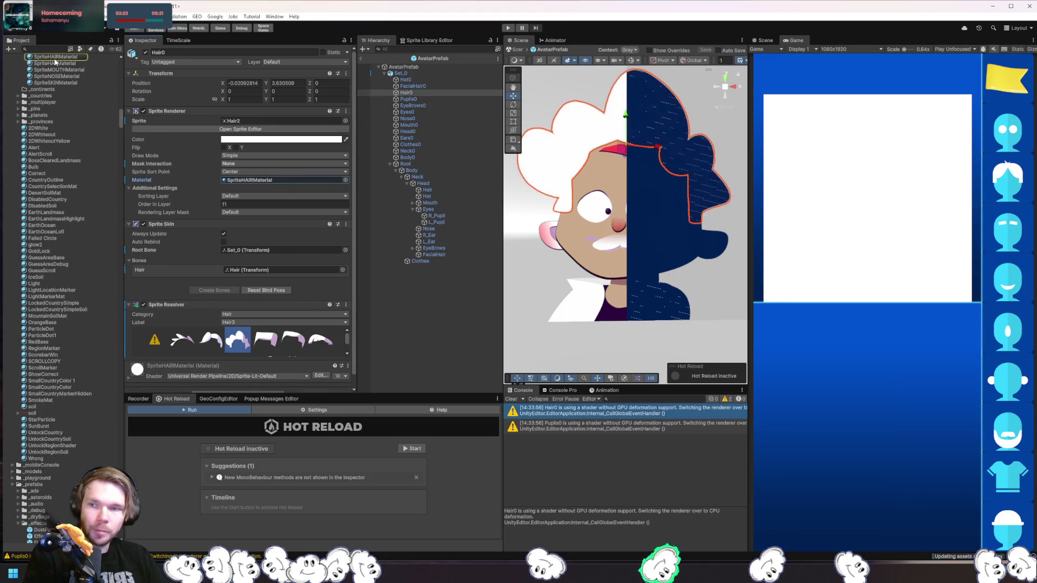
click(59, 57)
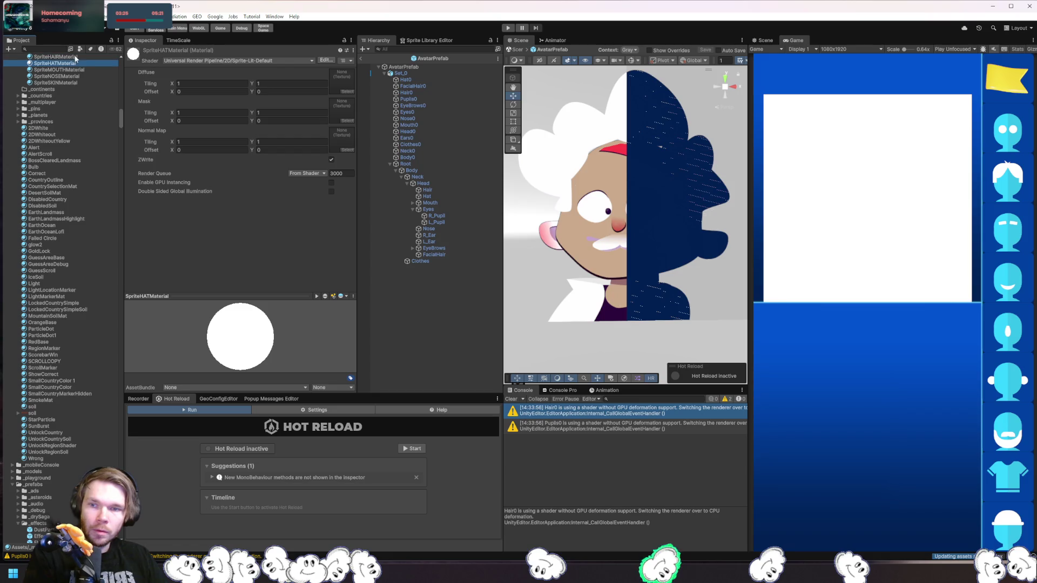
click(272, 62)
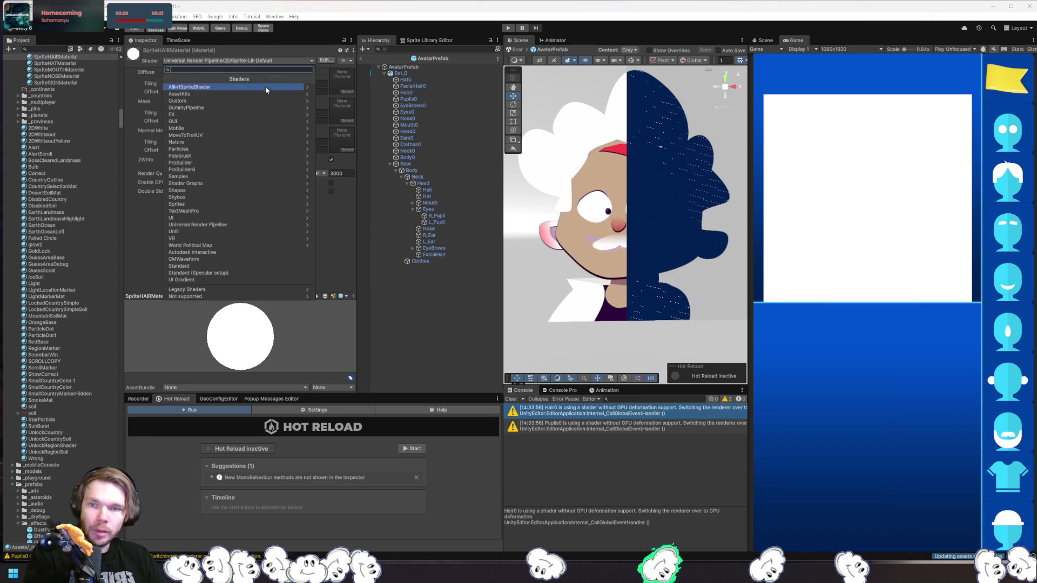
click(241, 226)
click(230, 88)
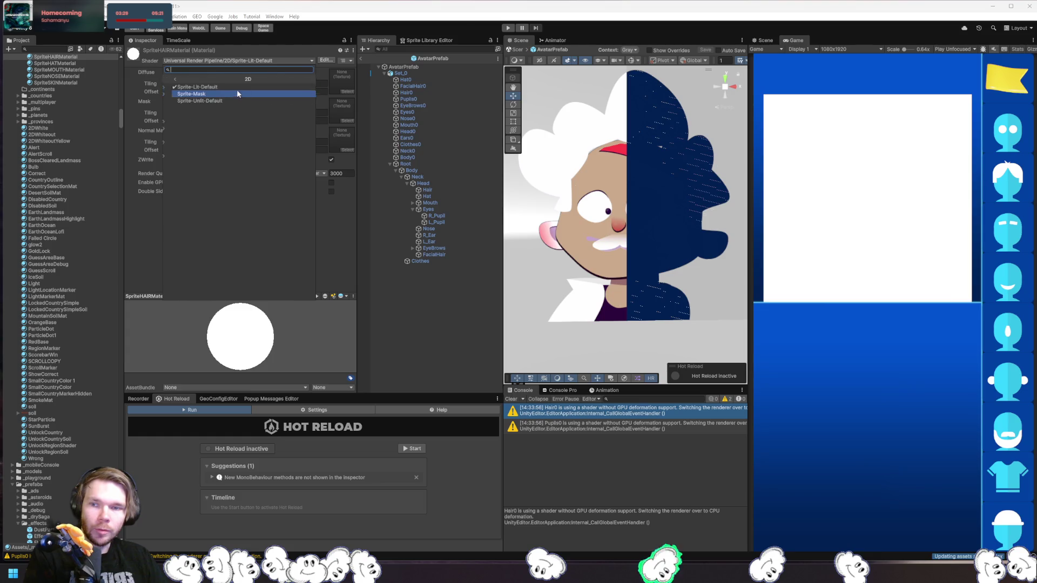
click(223, 101)
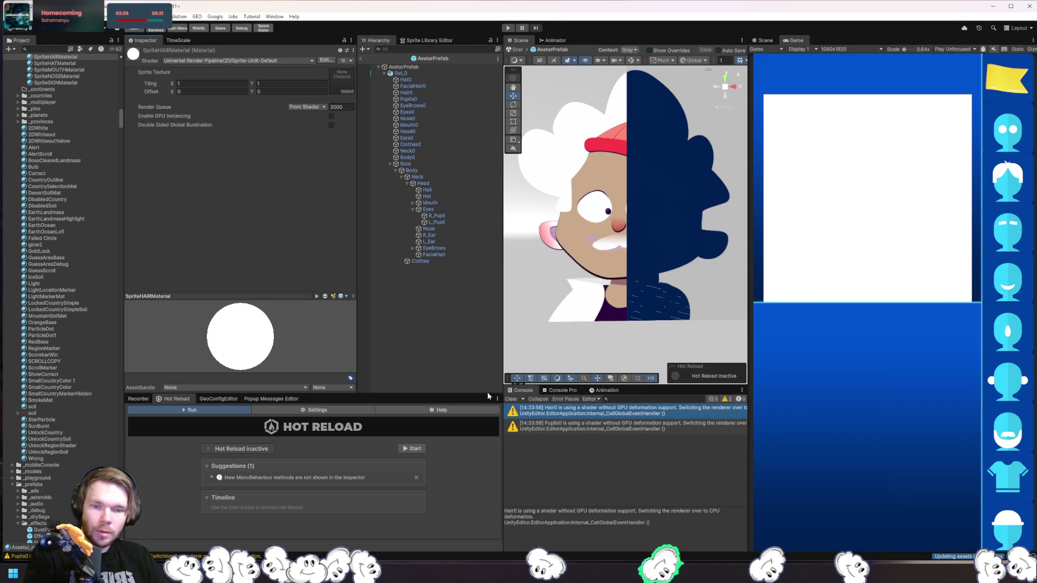
click(408, 151)
click(412, 119)
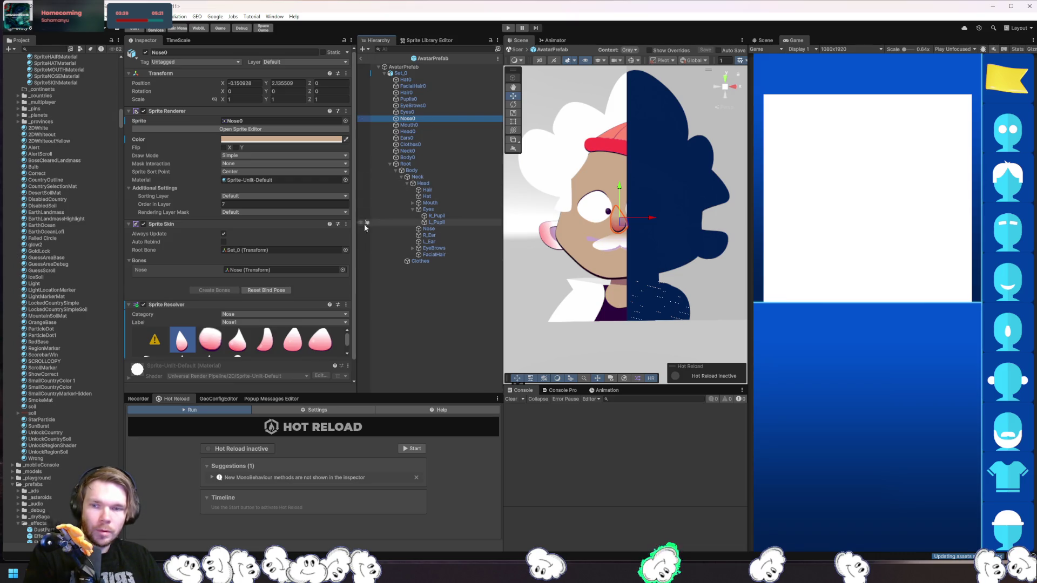
Open Nose0's Sprite Renderer tint colour picker to check the skin tone, then close it.
click(259, 138)
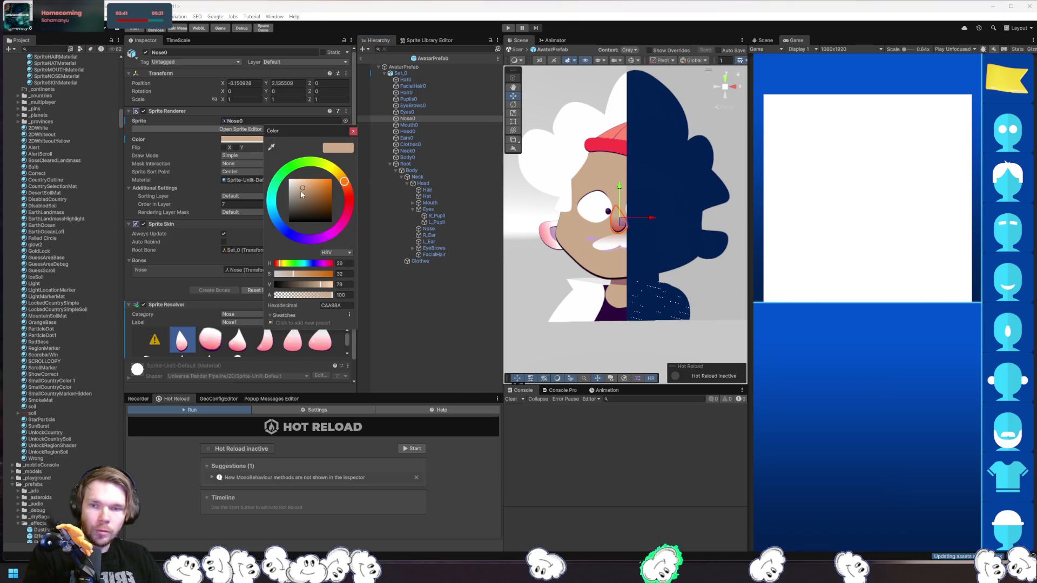
click(353, 131)
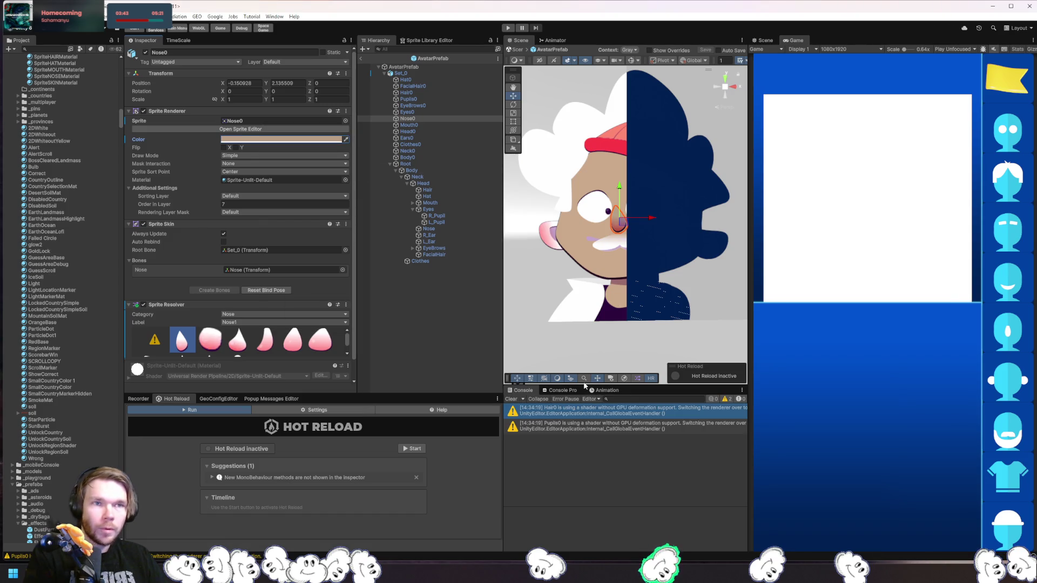
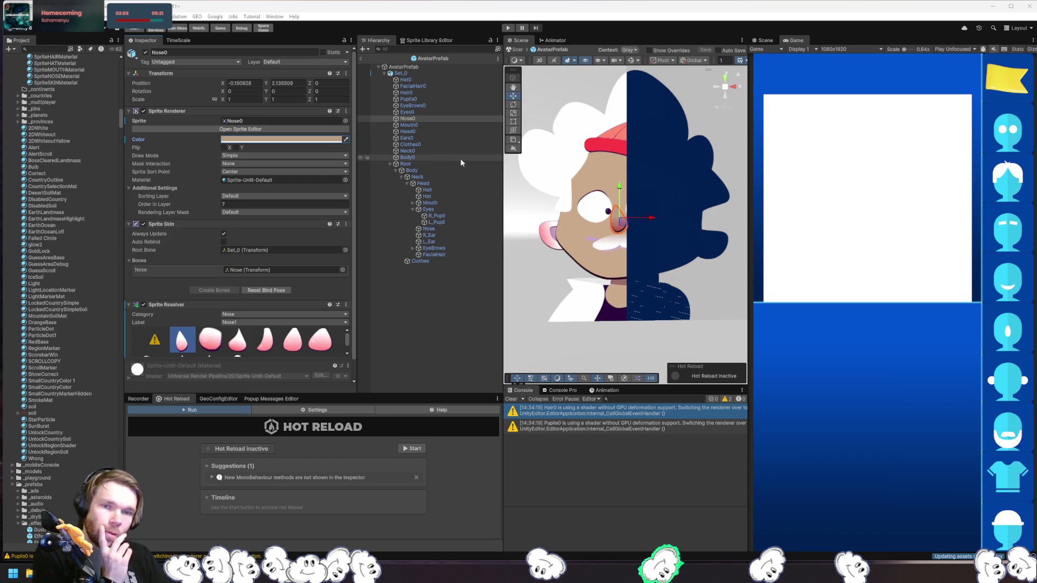
Hide the hat by deactivating Hat0 under the AvatarPrefab root.
click(426, 67)
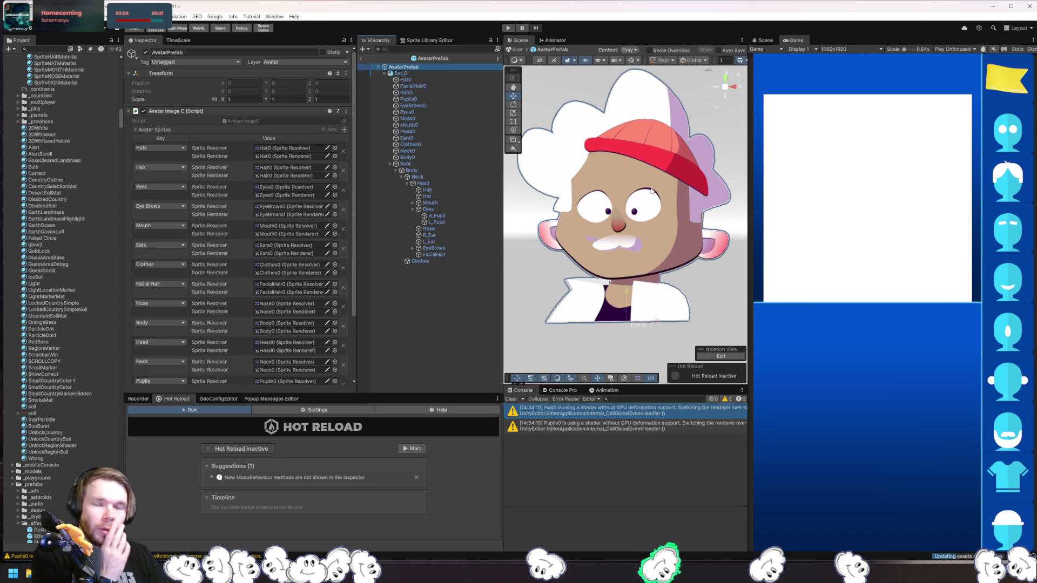
click(455, 80)
click(144, 52)
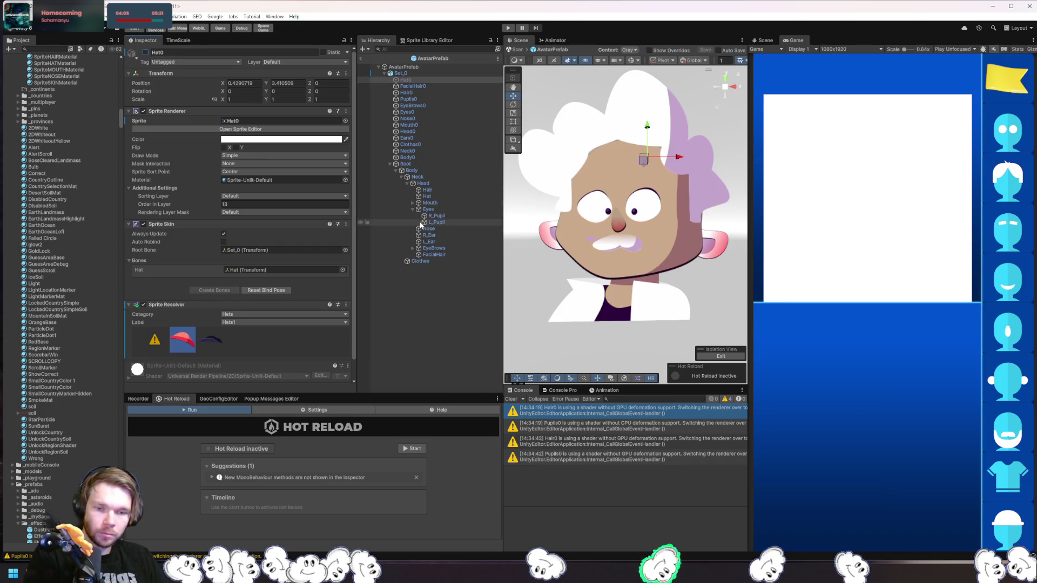
Assign the Head category to Head0's Sprite Resolver.
click(426, 131)
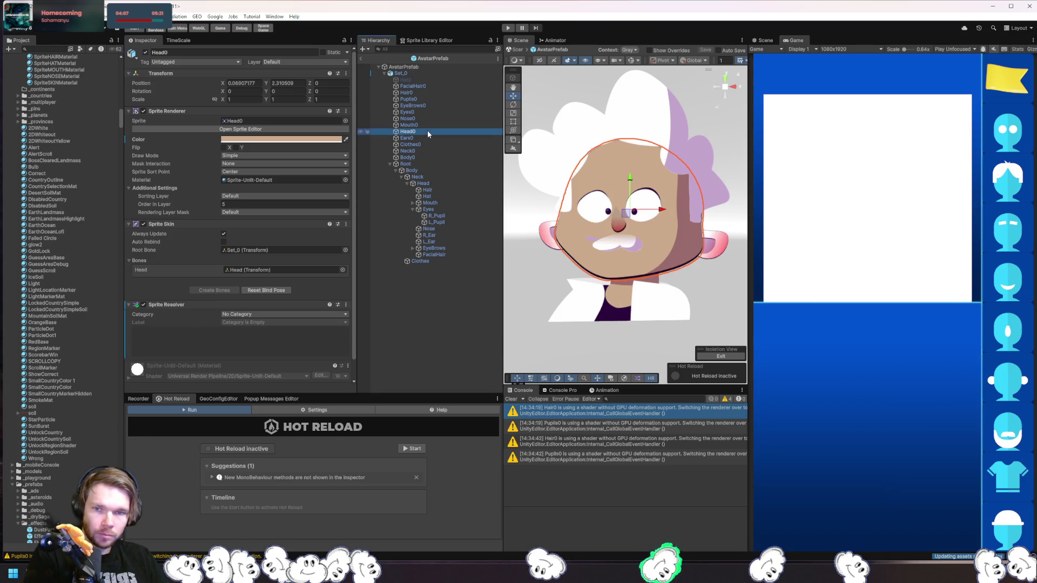
click(268, 315)
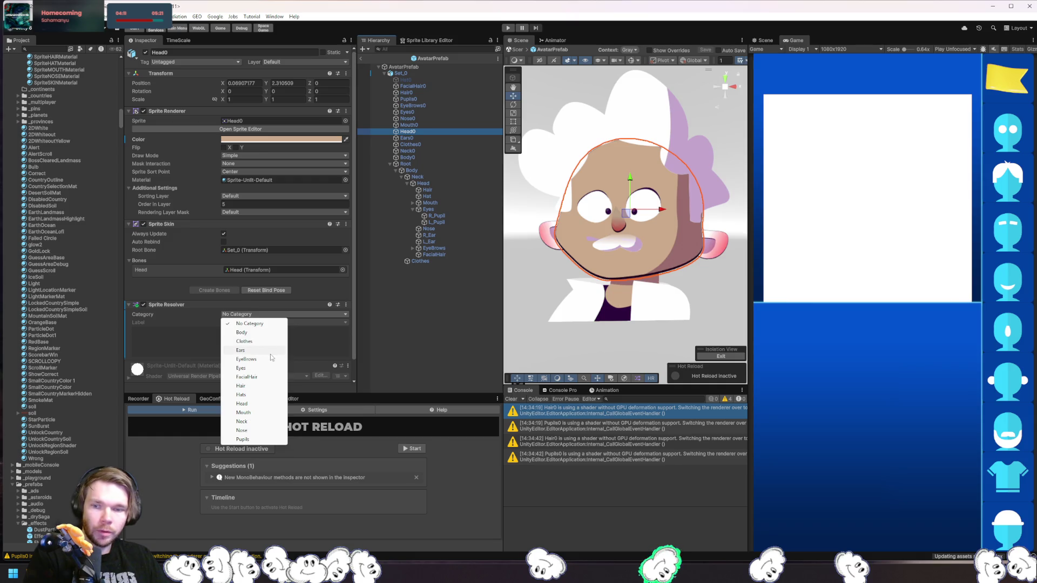
click(263, 403)
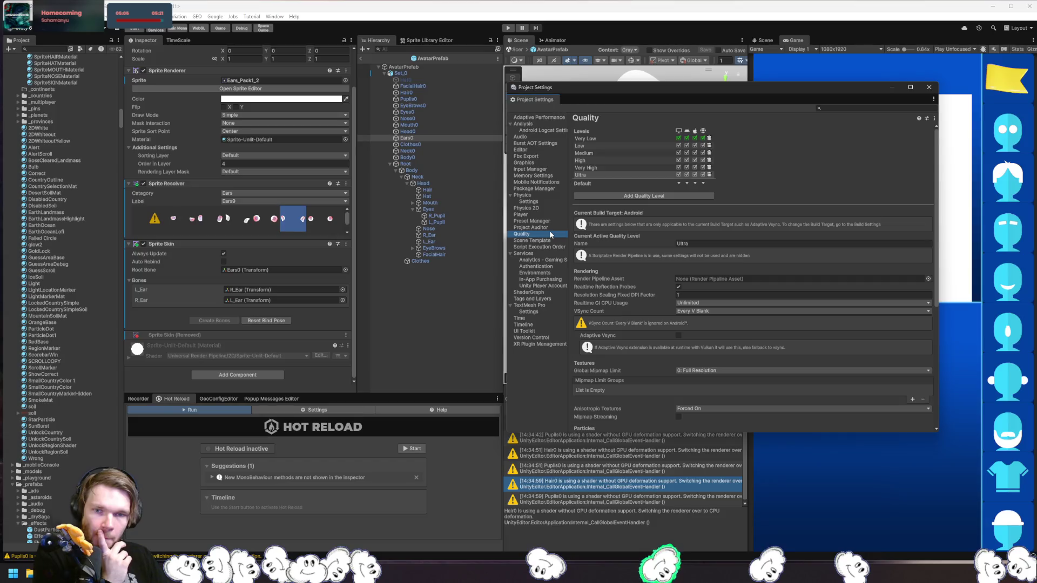
Scroll through the Graphics settings page, then close the Project Settings window.
click(537, 162)
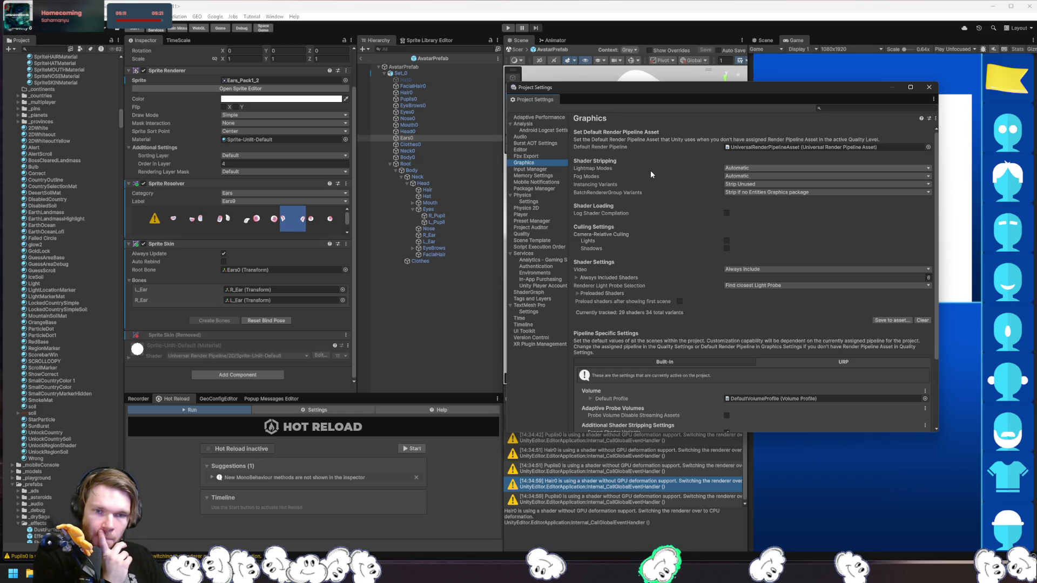
scroll(650, 171, down, 3)
scroll(650, 170, down, 1)
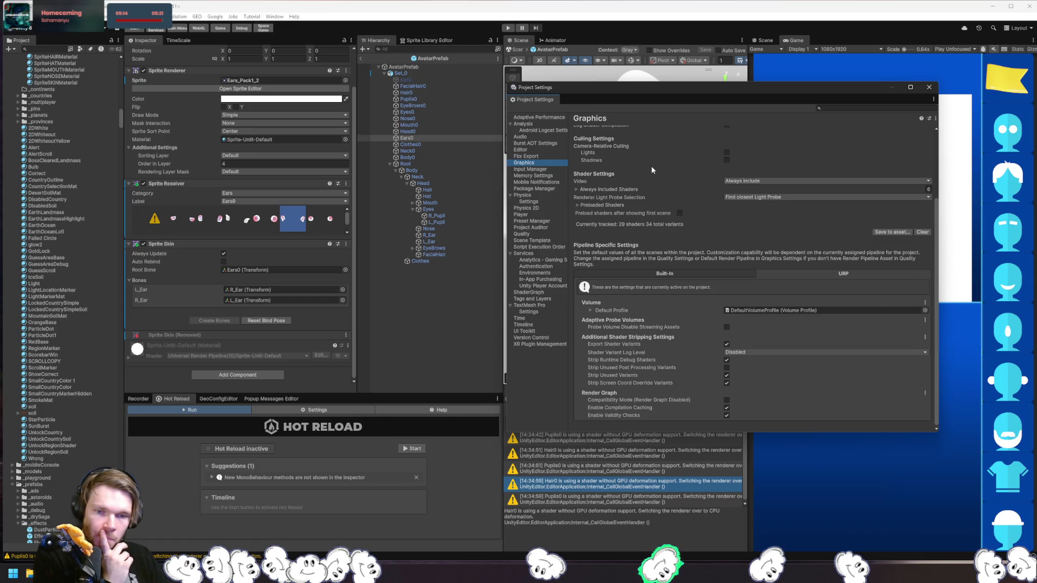
scroll(652, 168, up, 3)
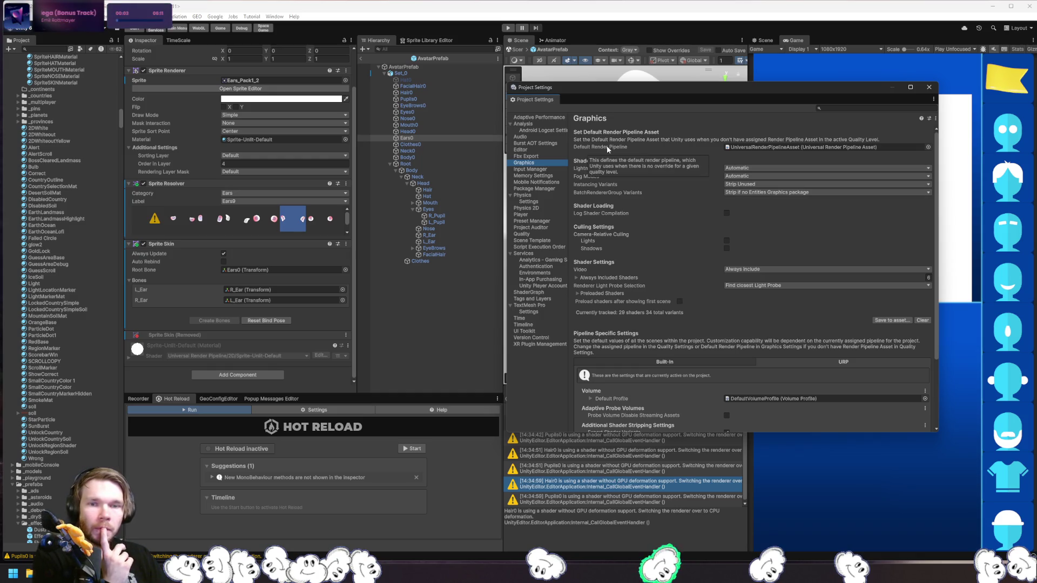
middle_click(530, 99)
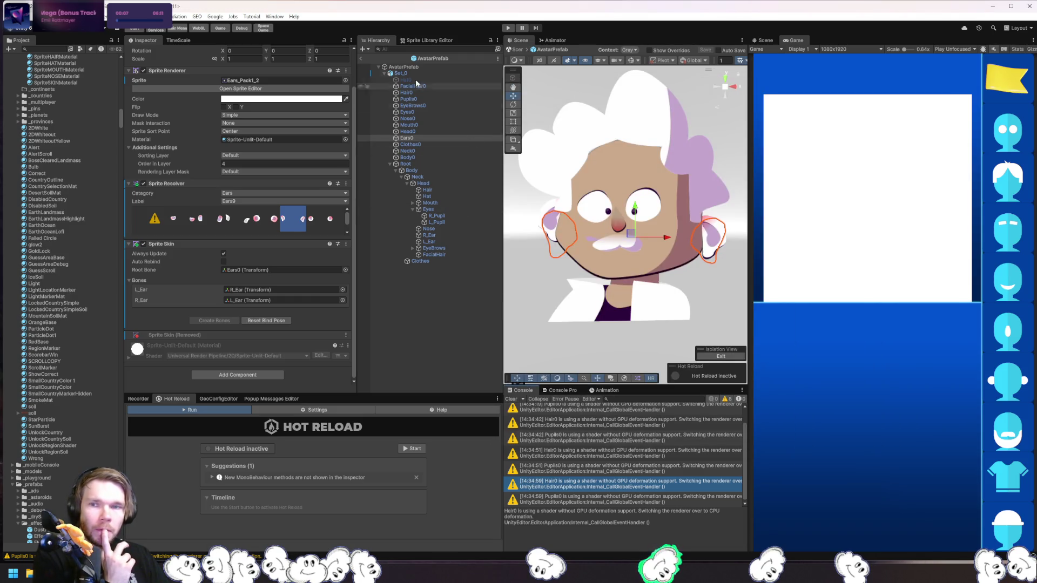
click(275, 17)
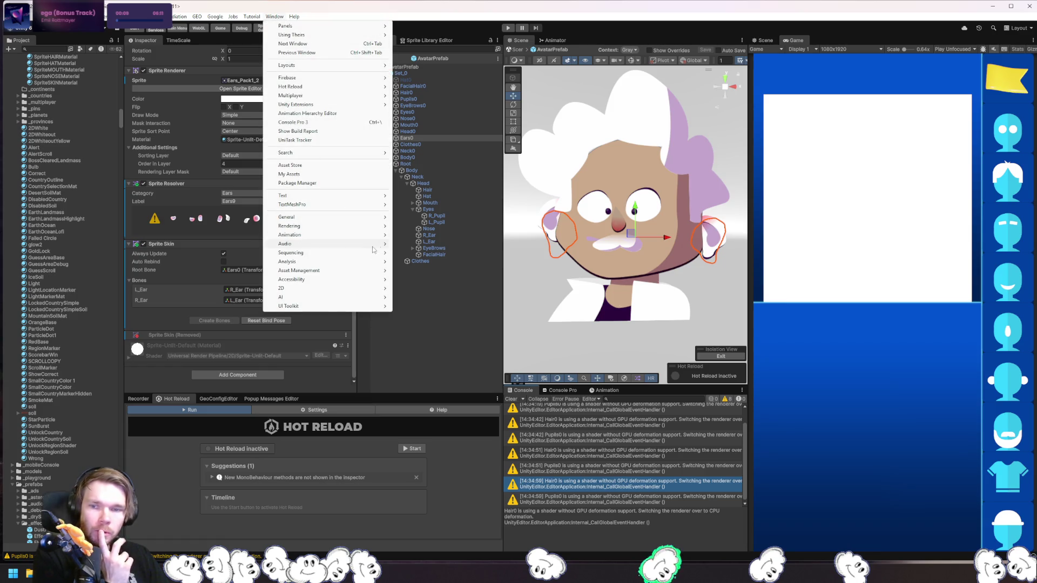
Open the Sprite Library Editor and load AvatarLibrary_Set, found by searching 'avatarlib'.
mouse_move(360, 290)
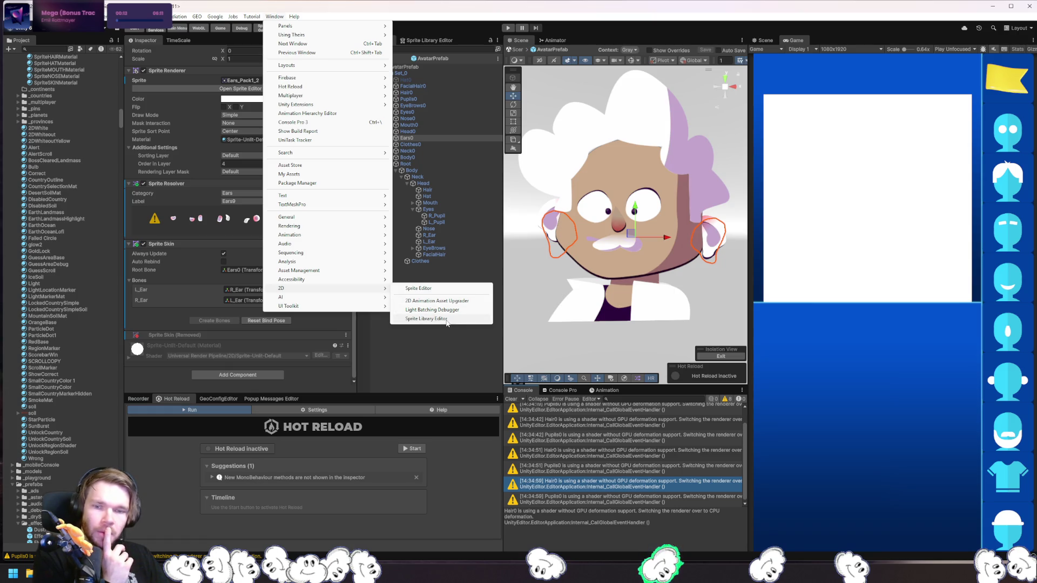
click(427, 320)
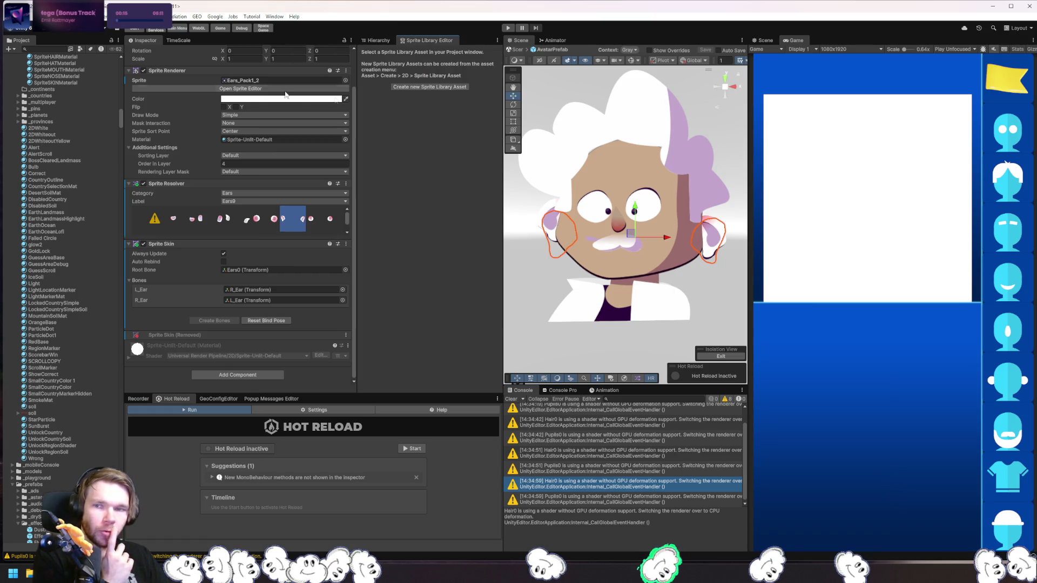
scroll(202, 148, up, 3)
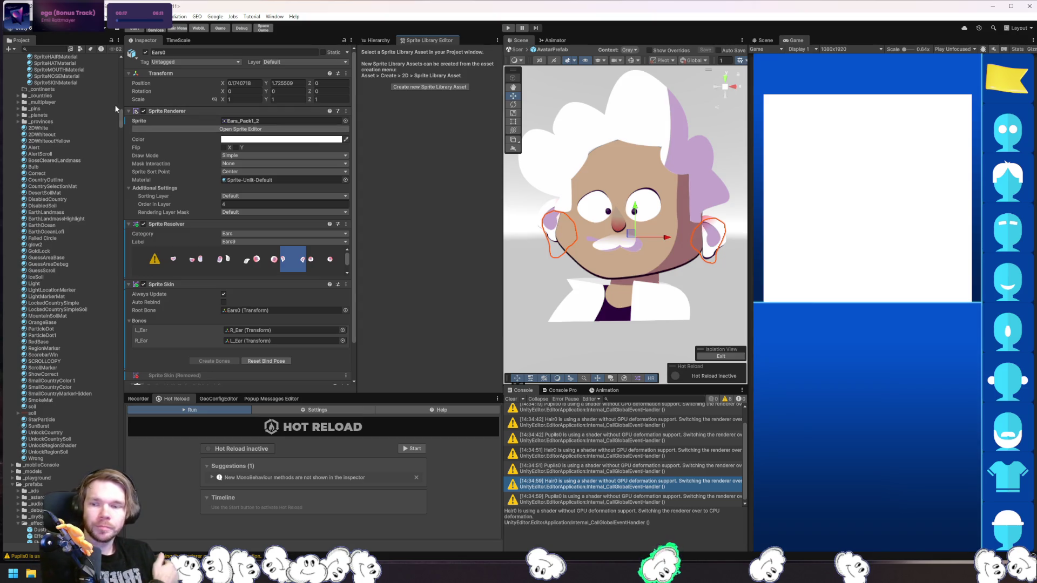
click(56, 49)
text(avat)
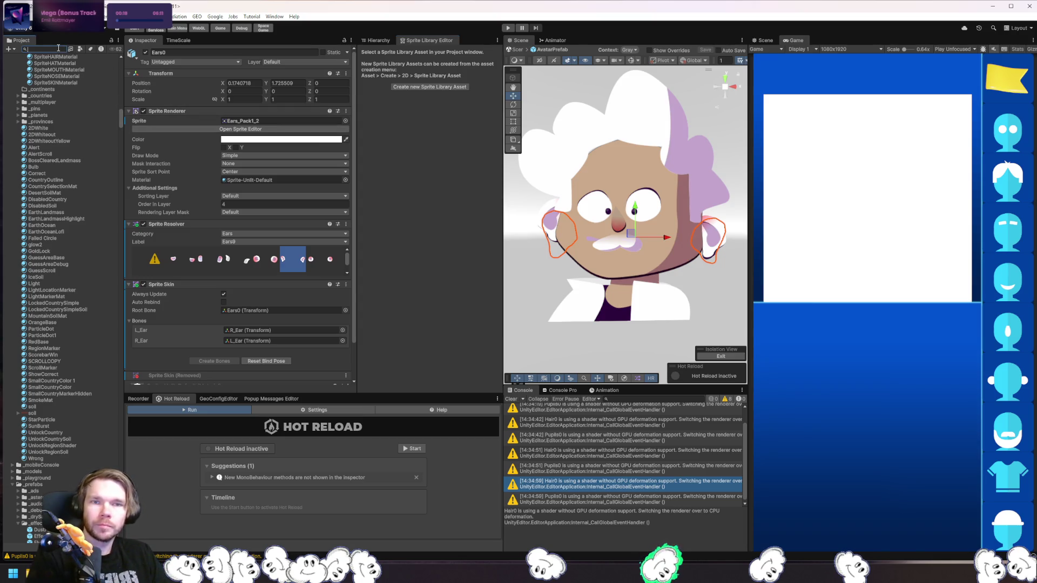
text(arlib)
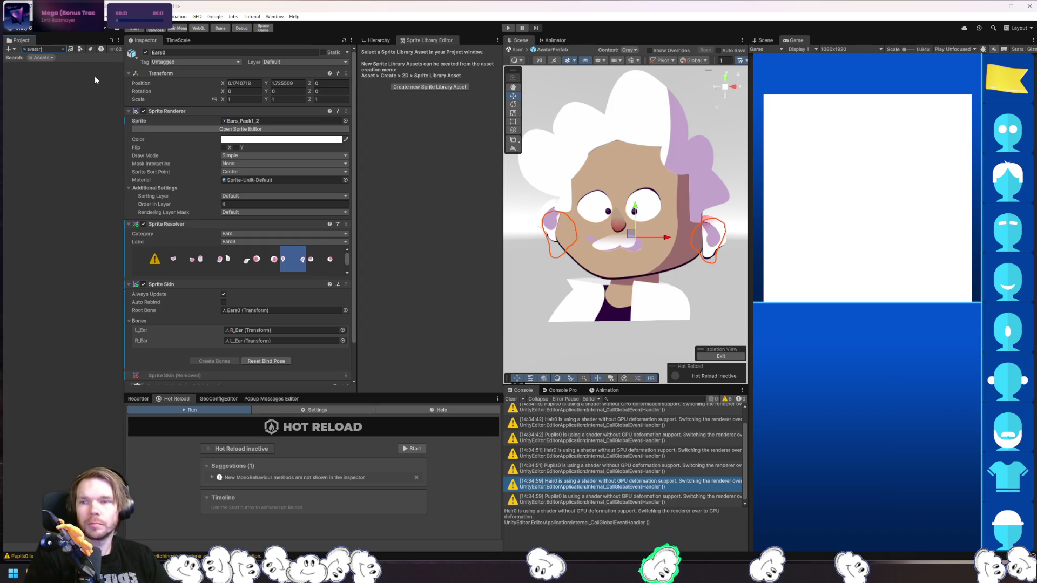
click(51, 85)
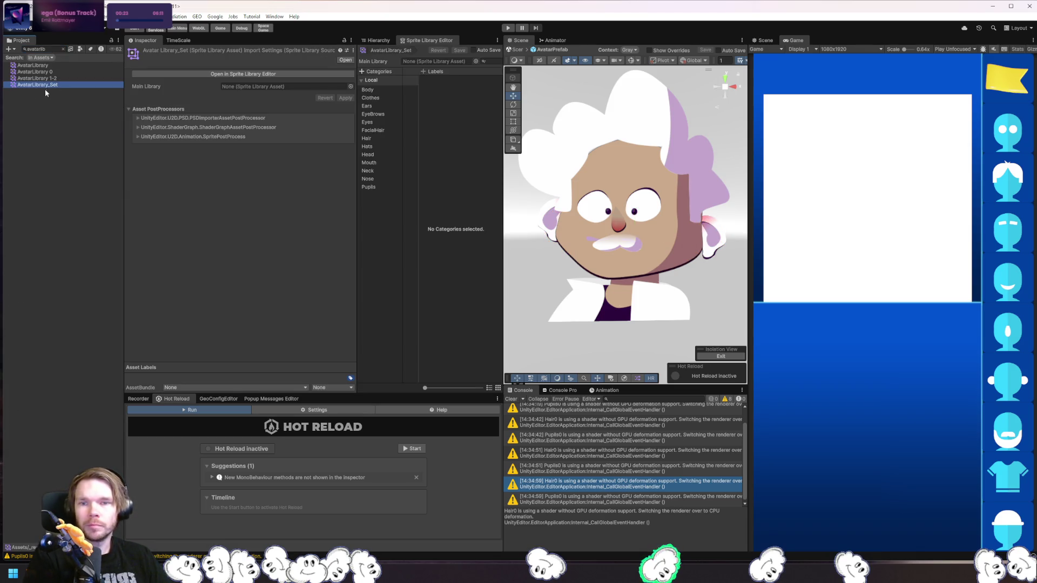
Detach the Sprite Library Editor into an enlarged floating window, docking the Hierarchy below.
click(379, 40)
click(427, 40)
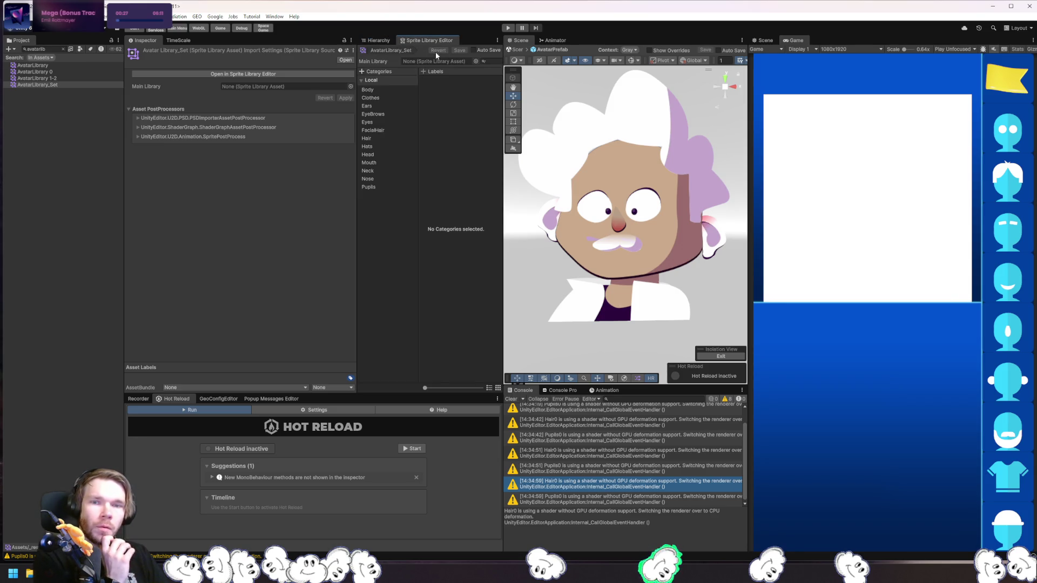
click(497, 41)
click(467, 110)
mouse_move(378, 40)
mouse_down()
mouse_move(438, 38)
mouse_move(428, 90)
mouse_up()
mouse_move(390, 40)
mouse_down()
mouse_move(387, 75)
mouse_move(287, 223)
mouse_move(228, 246)
mouse_up()
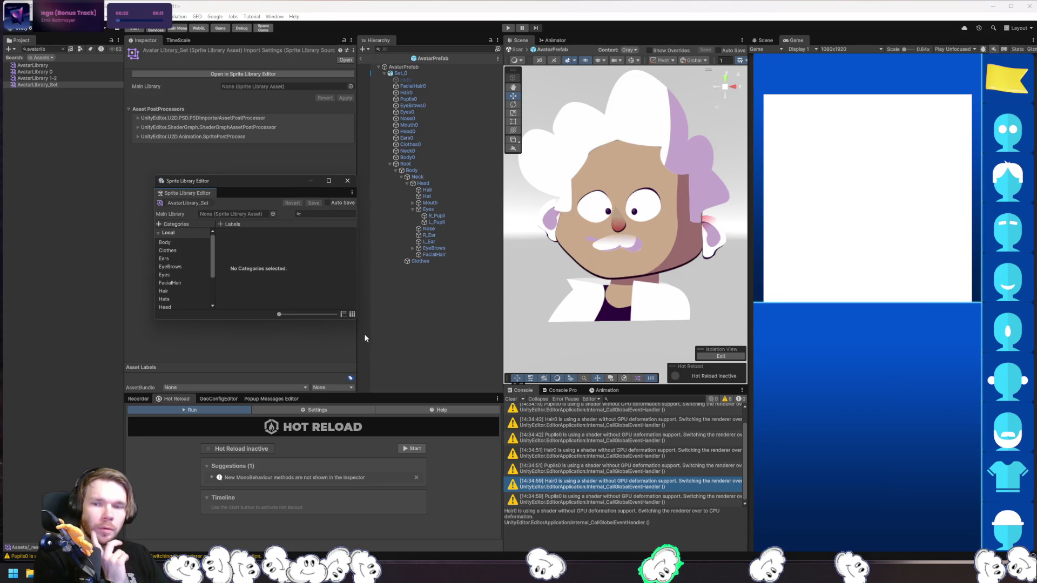
mouse_move(355, 321)
mouse_down()
mouse_move(689, 442)
mouse_move(598, 443)
mouse_up()
drag(456, 189, 658, 153)
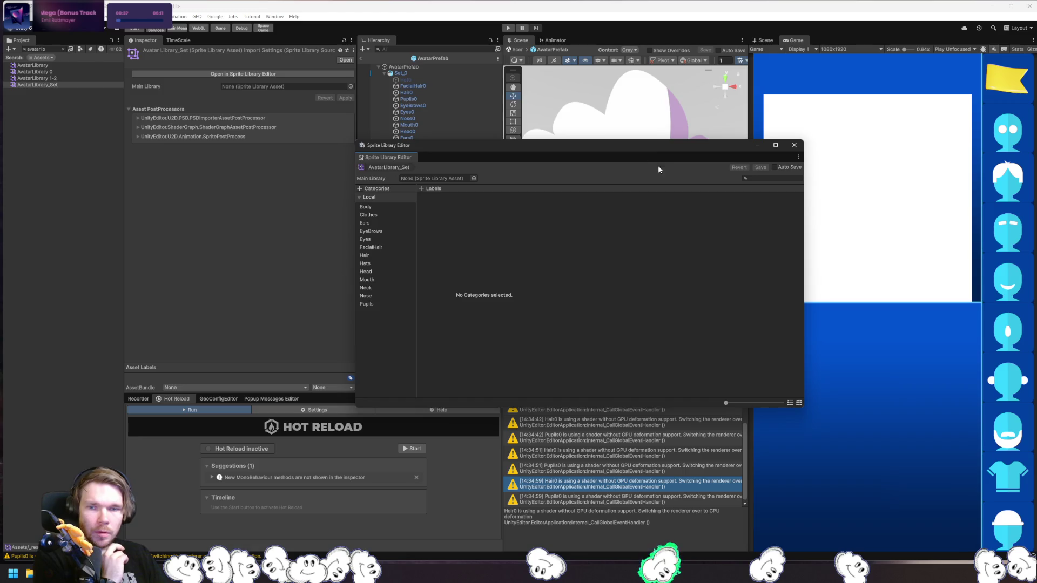
Locate Ears6's sprite Ears_Pack1_3, close the window, and check the Hair0 and Pupils0 warnings.
click(373, 224)
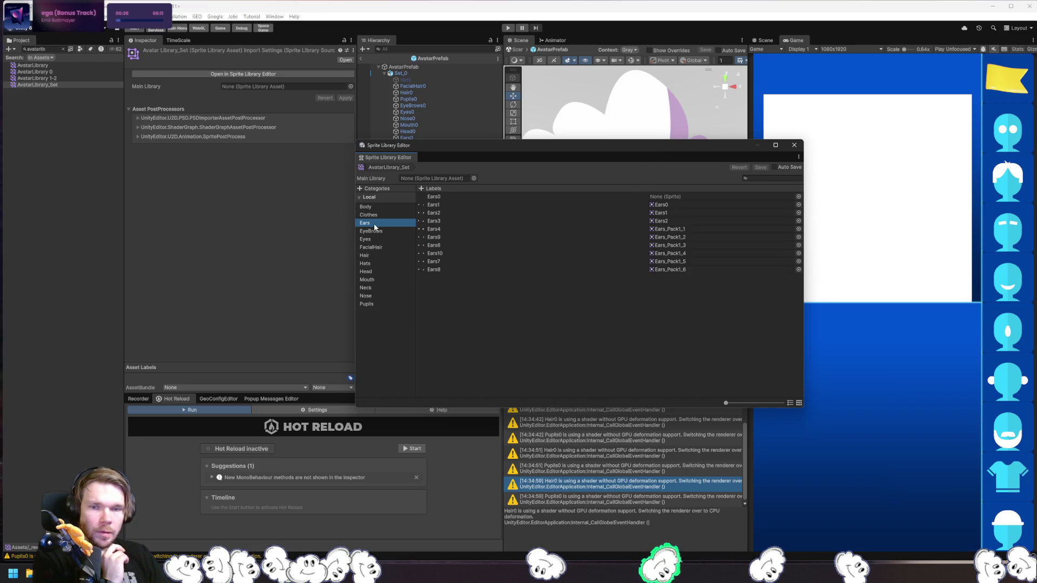
right_click(456, 245)
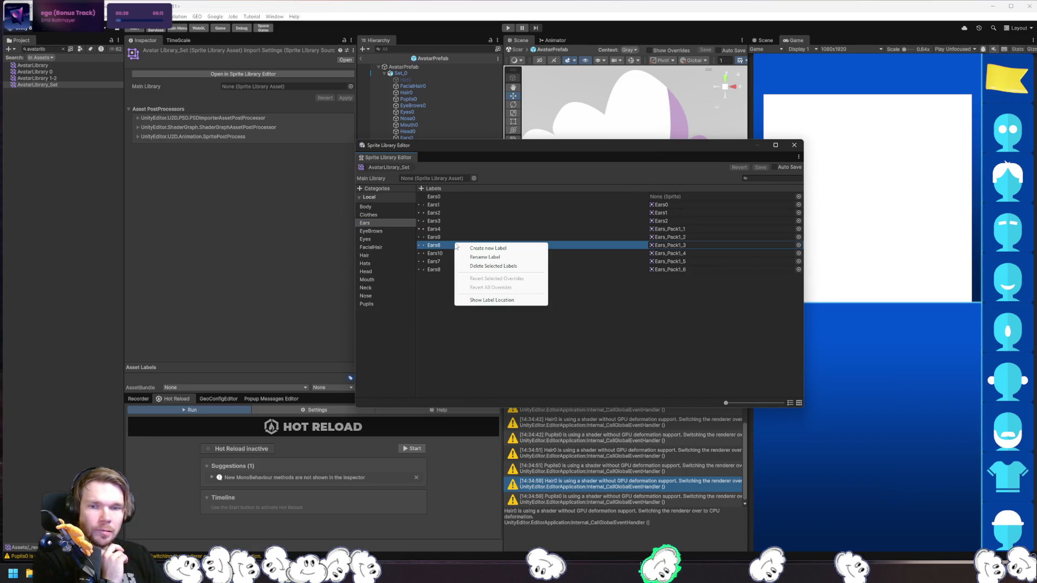
click(492, 300)
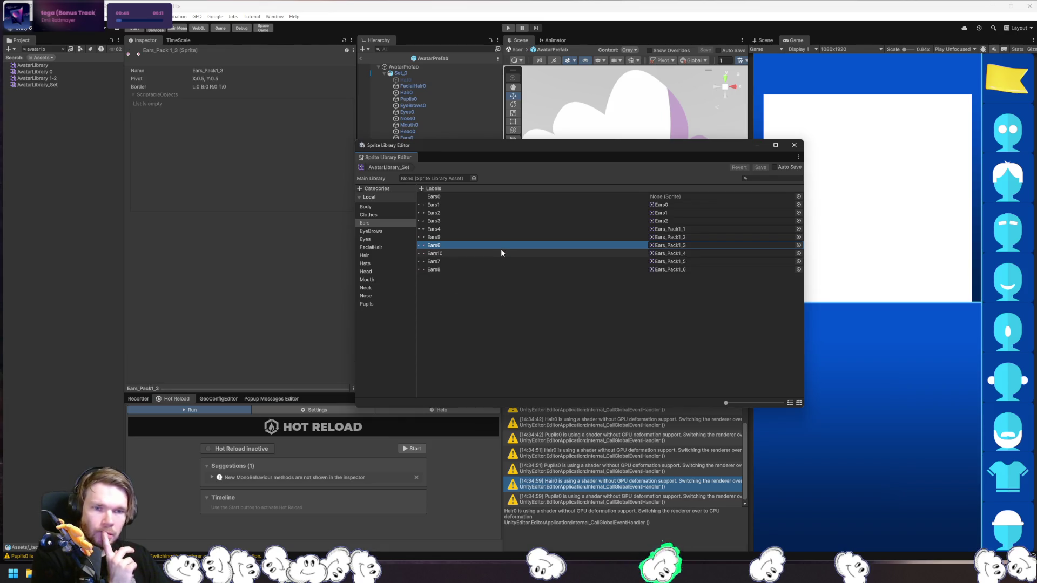
click(795, 146)
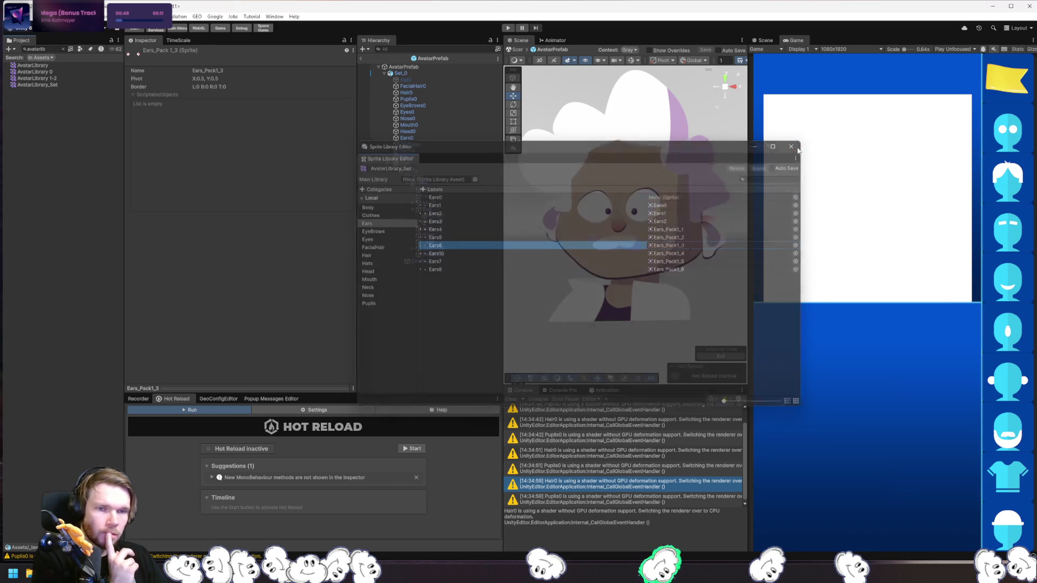
click(598, 453)
click(594, 475)
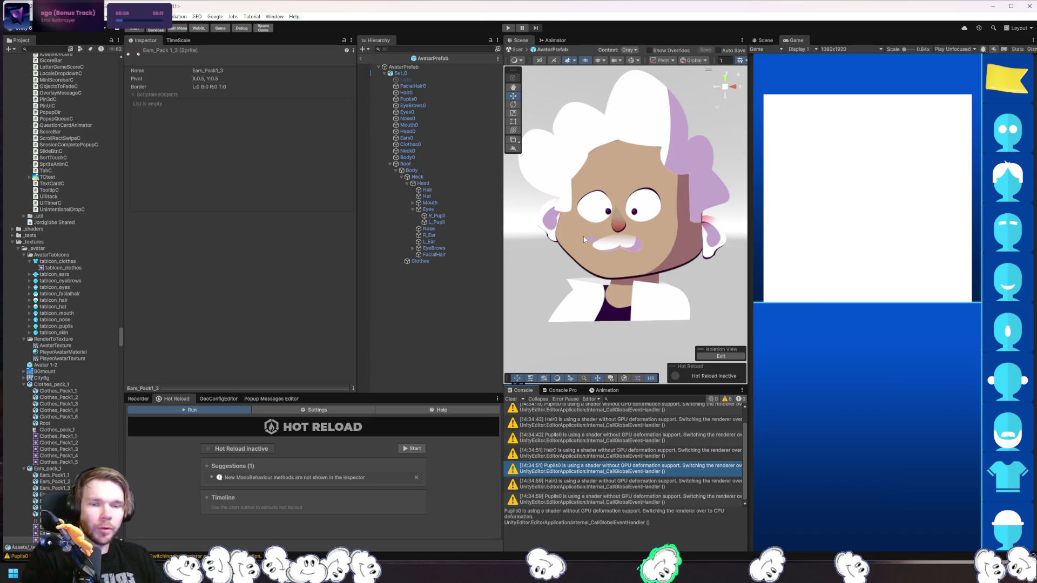
Clear the console and leave prefab mode back to the full scene.
click(516, 401)
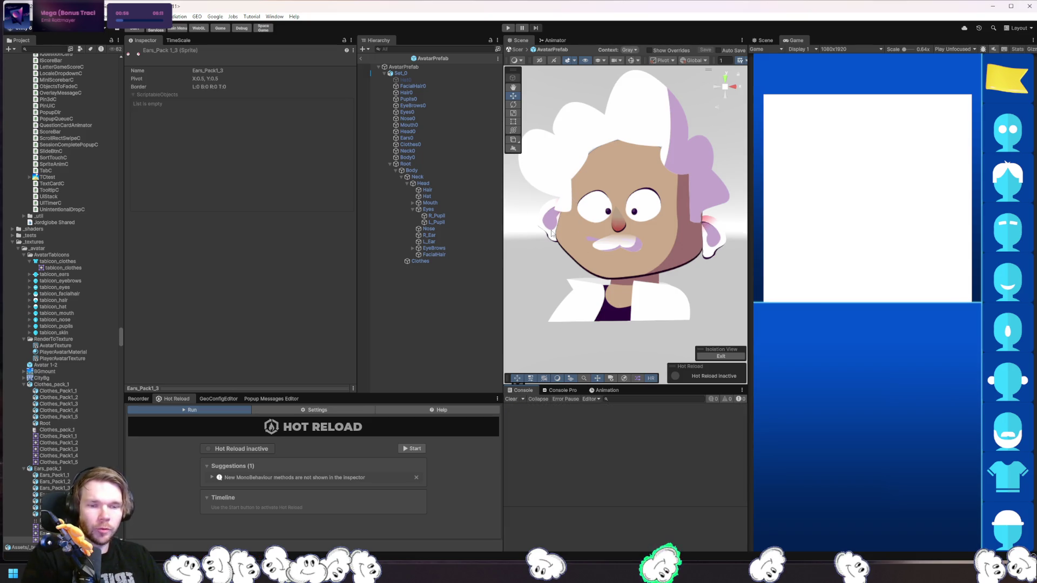
click(362, 60)
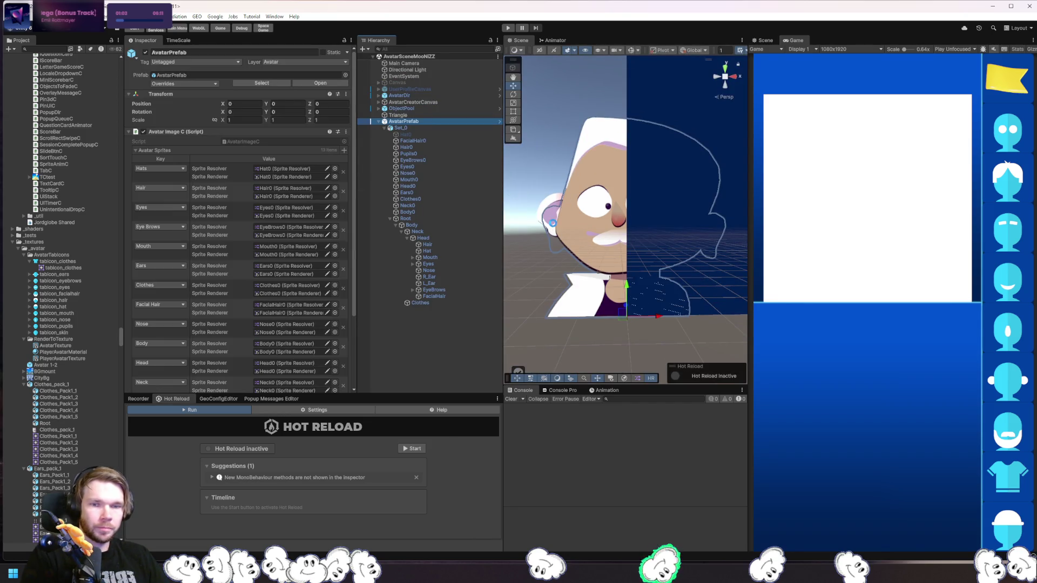
click(528, 281)
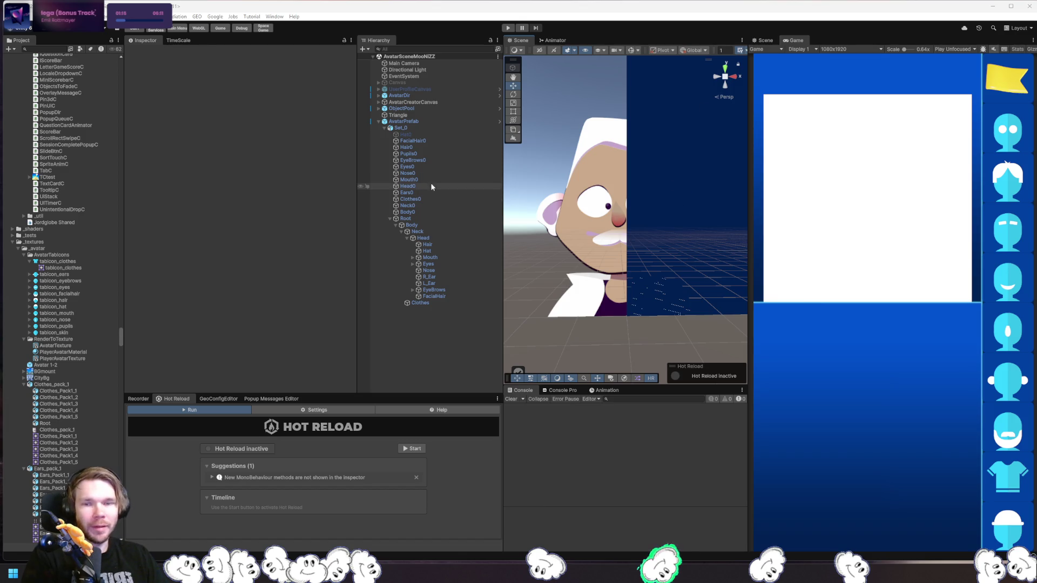
Check the Eyes0 and Pupils0 objects, then enter play mode.
click(437, 167)
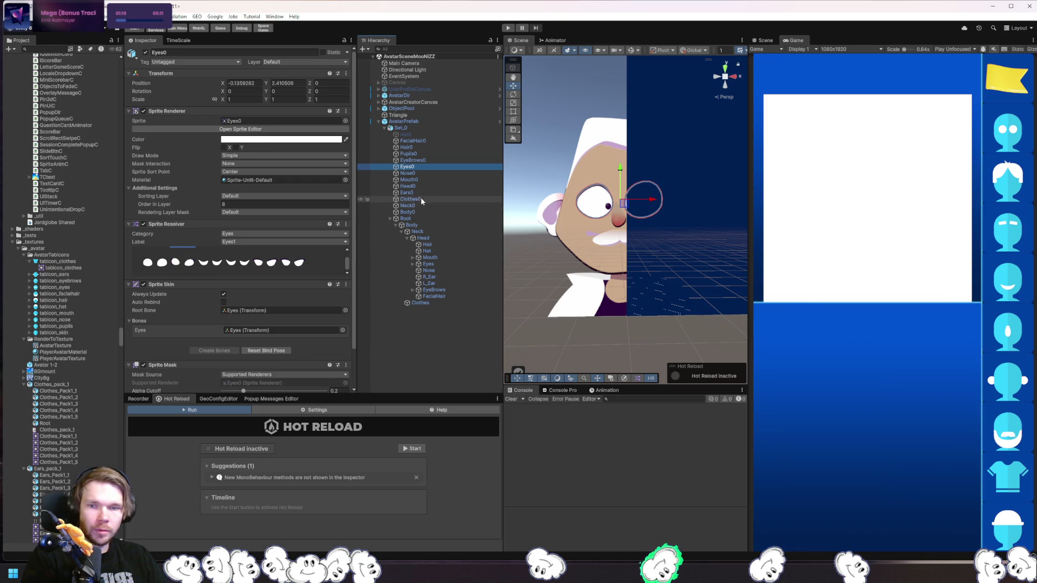
click(428, 154)
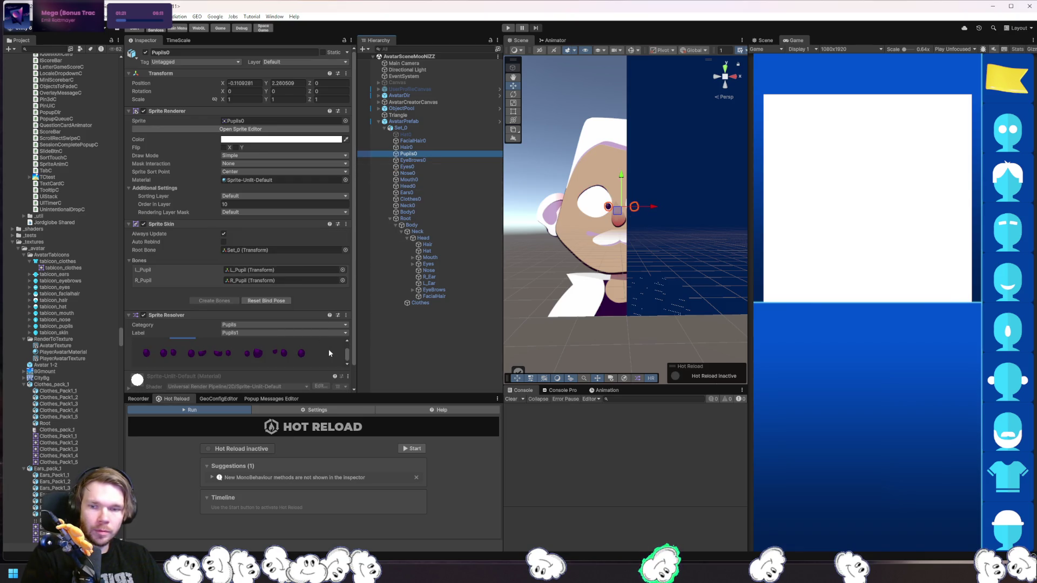
click(508, 29)
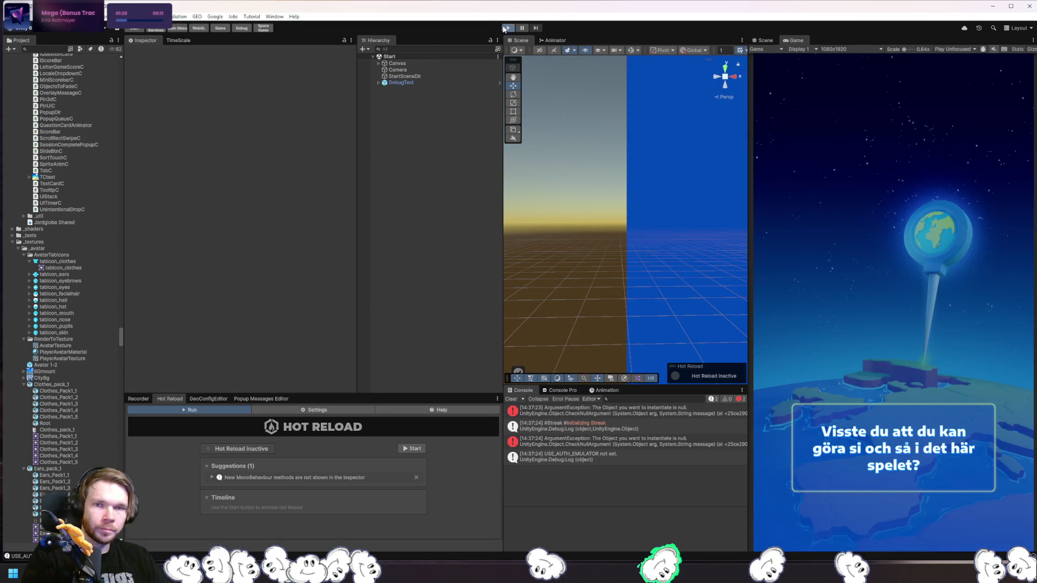
Run the game and open the NullReferenceException's AvatarDir.cs:130 stack-trace link in Rider.
click(505, 28)
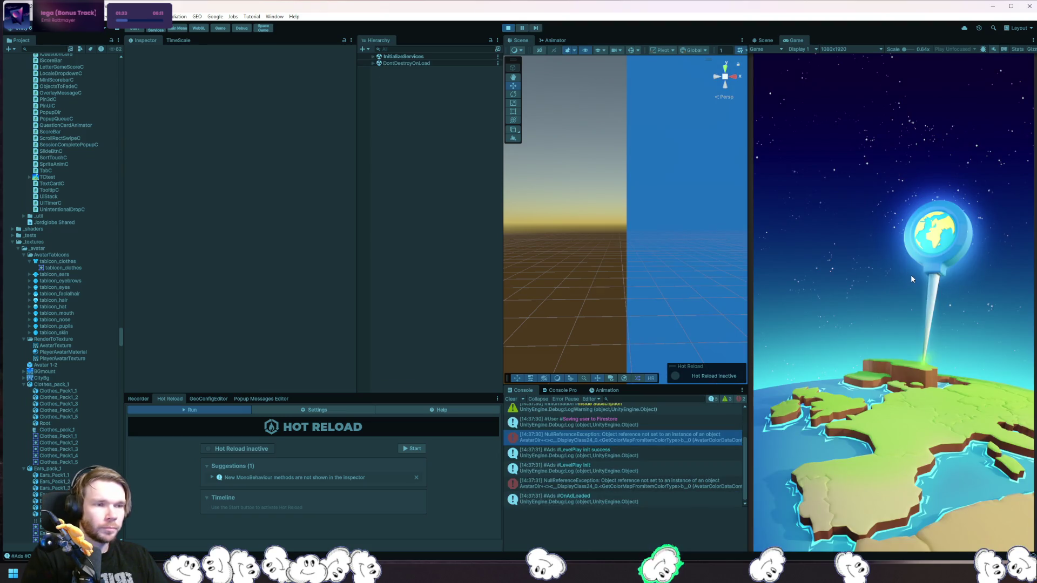
click(636, 440)
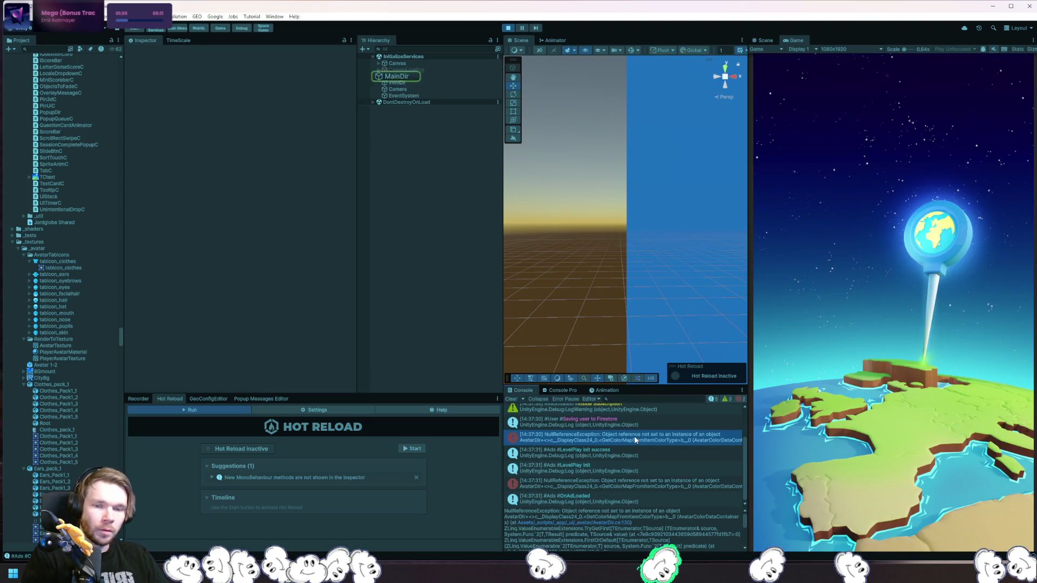
click(594, 523)
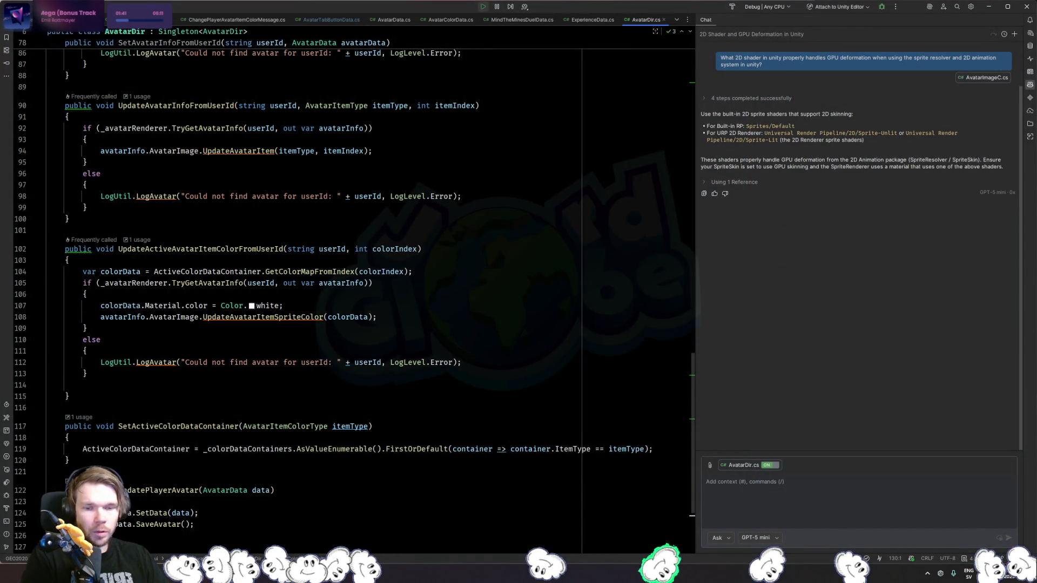
Inspect the GetColorMapFromIndex call, start play mode, and attach Rider's debugger to Unity.
scroll(223, 307, down, 4)
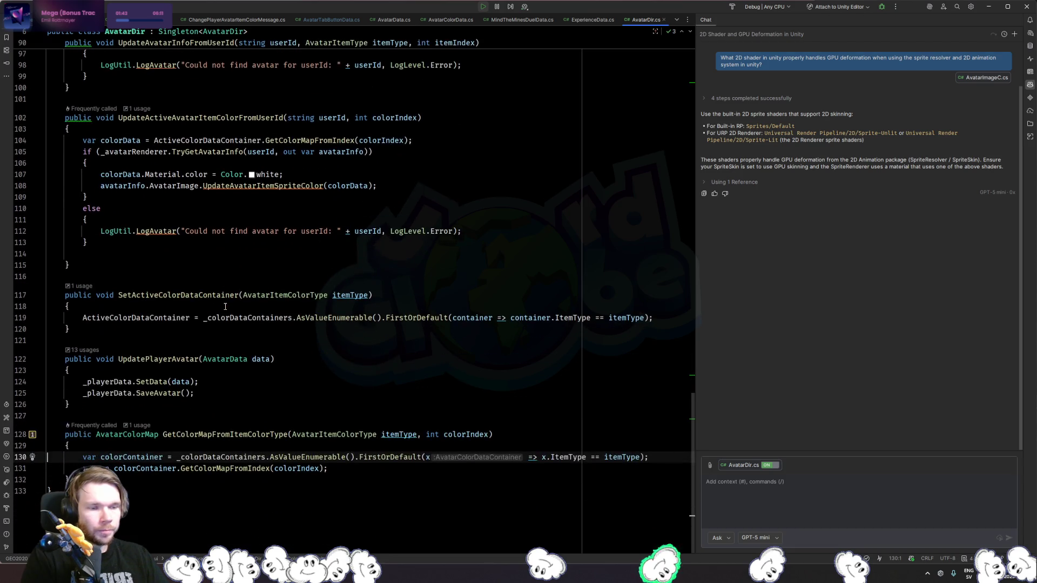
click(249, 469)
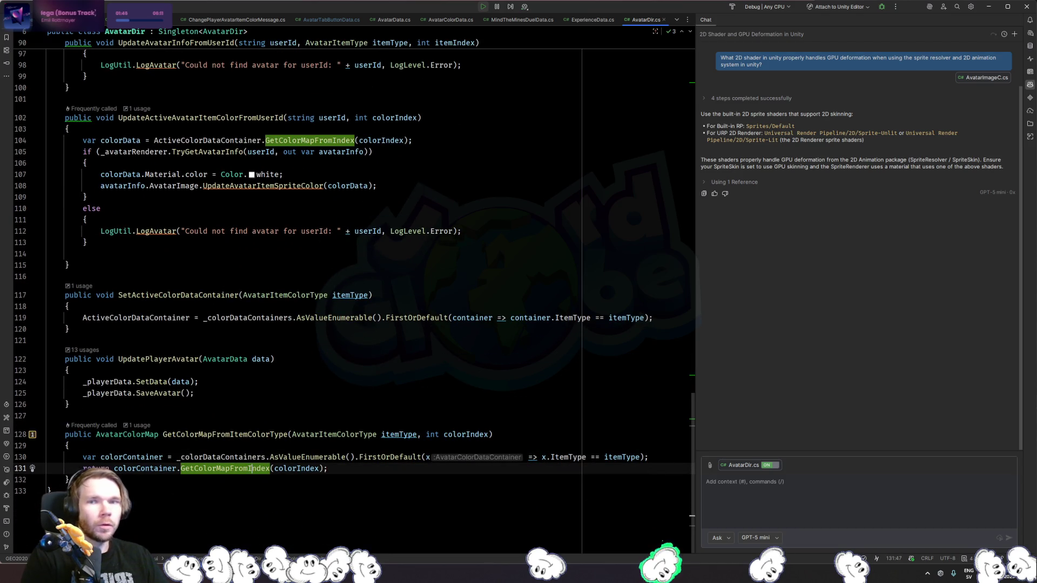
key(alt+Tab)
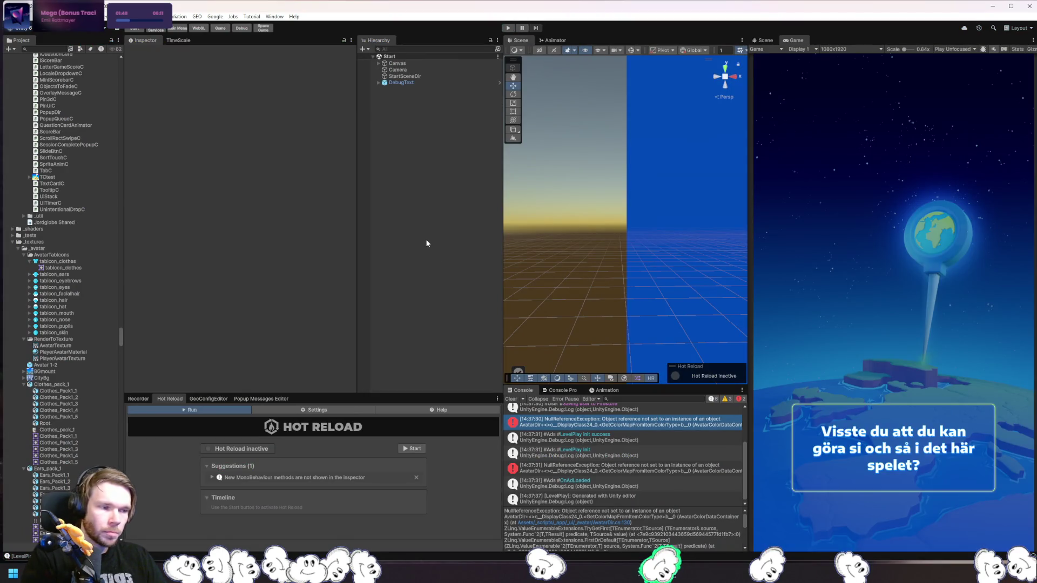
click(508, 28)
key(alt+Tab)
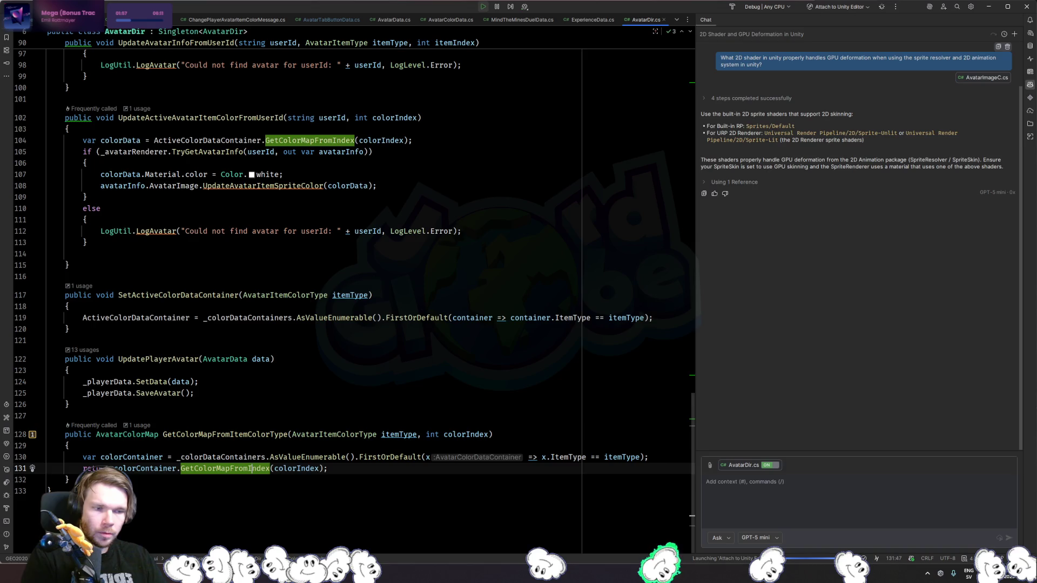
key(alt+Tab)
key(alt+Tab)
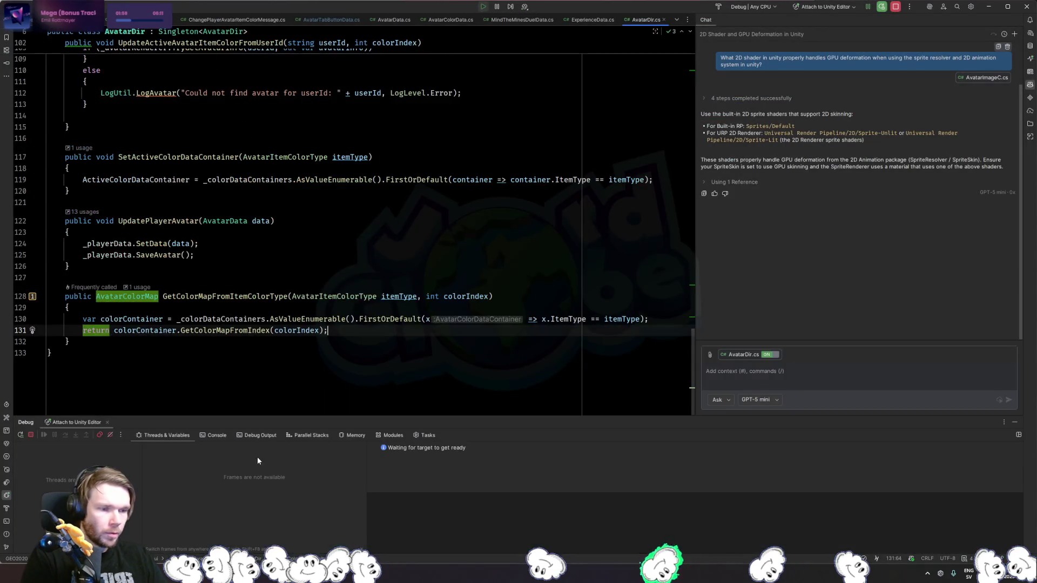
Set a breakpoint on line 130's colorContainer lookup and start play mode to hit it.
click(238, 330)
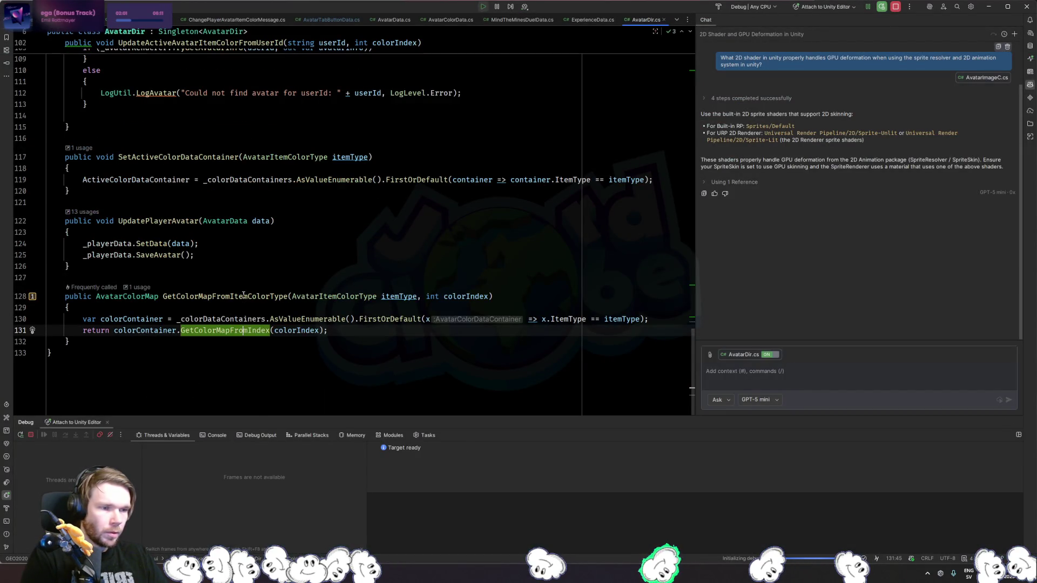
double_click(246, 331)
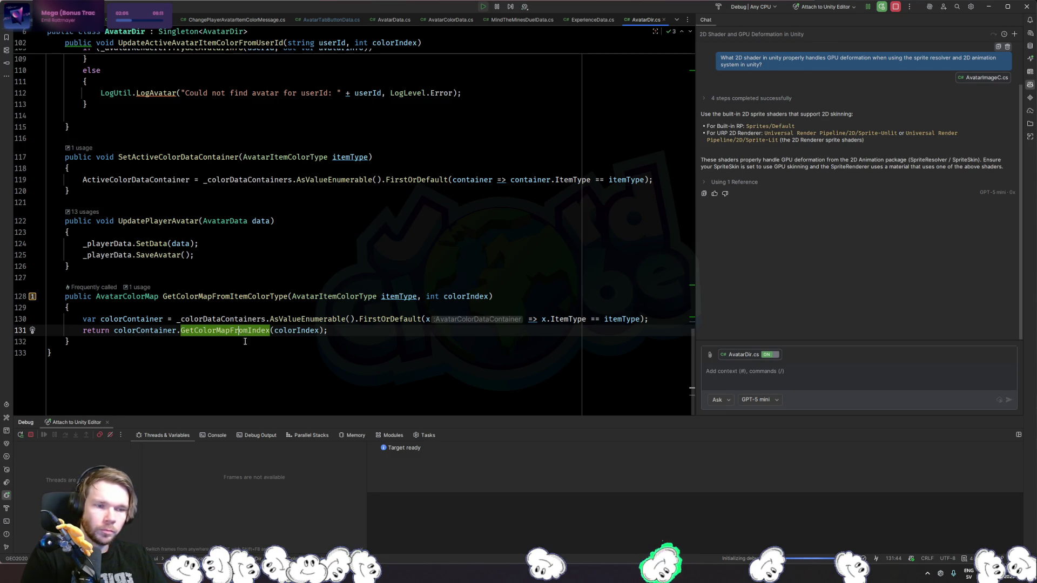
click(173, 319)
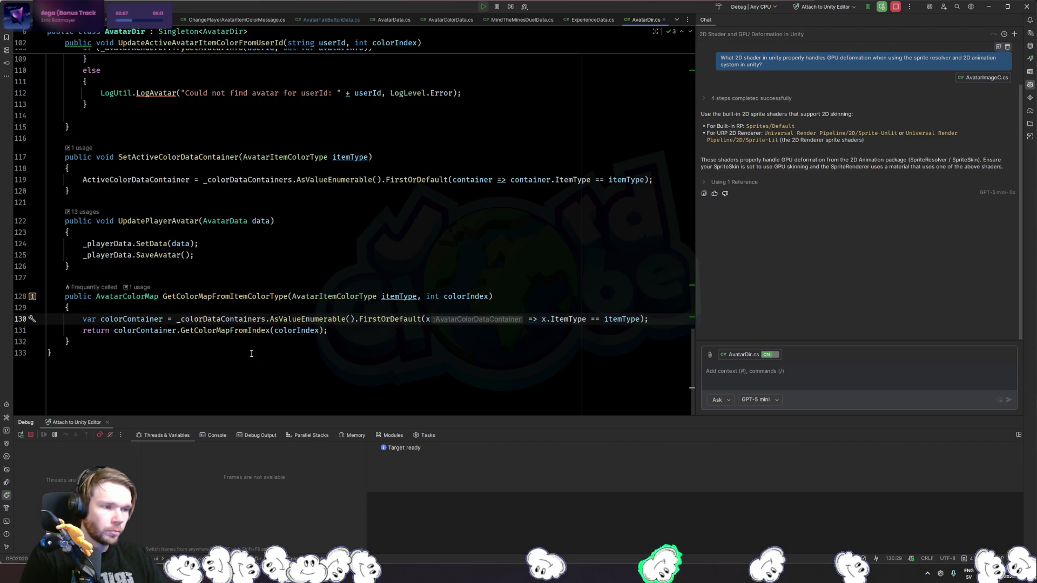
click(21, 319)
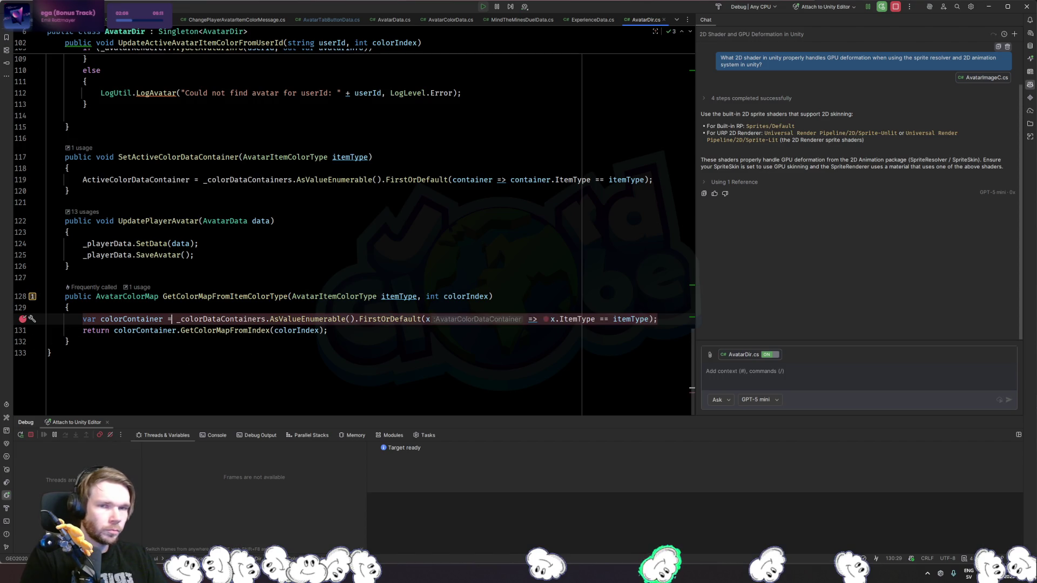
key(alt+Tab)
click(508, 28)
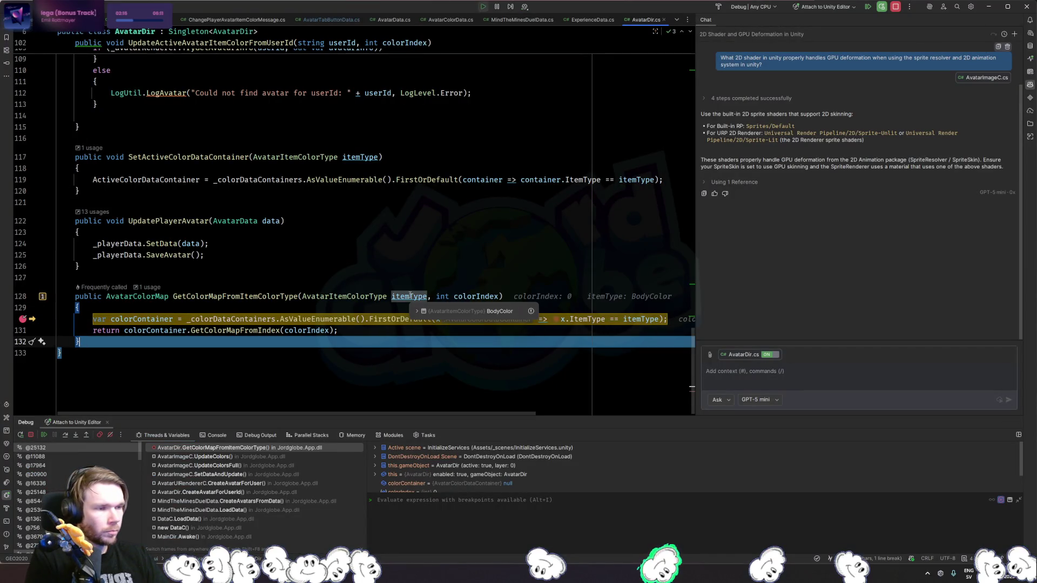
Step with F9 through HairColor and FacialHairColor until the ClothesColor call fails.
click(390, 348)
key(F9)
key(F9)
key(F9)
key(F9)
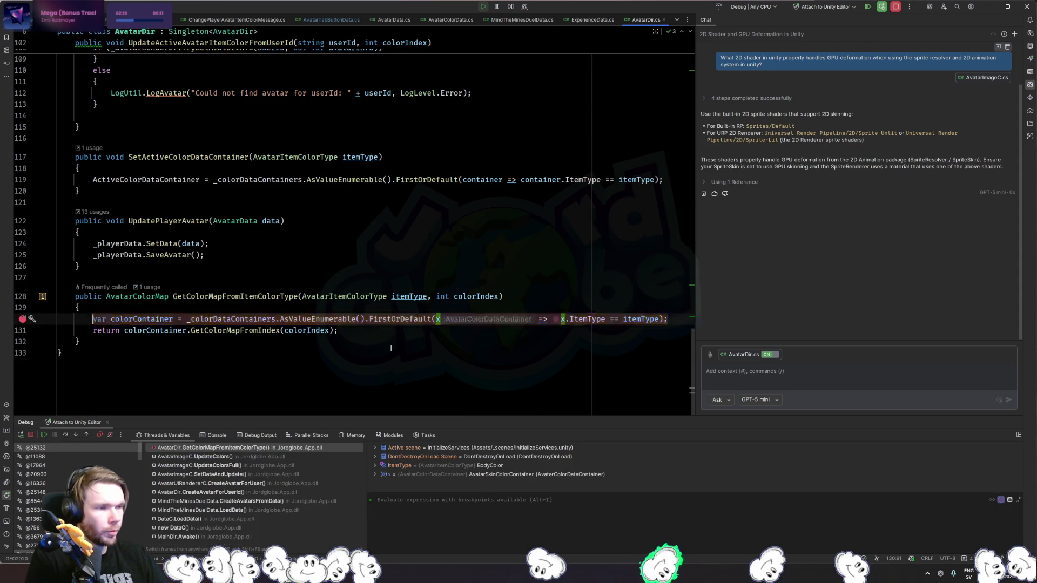
key(F9)
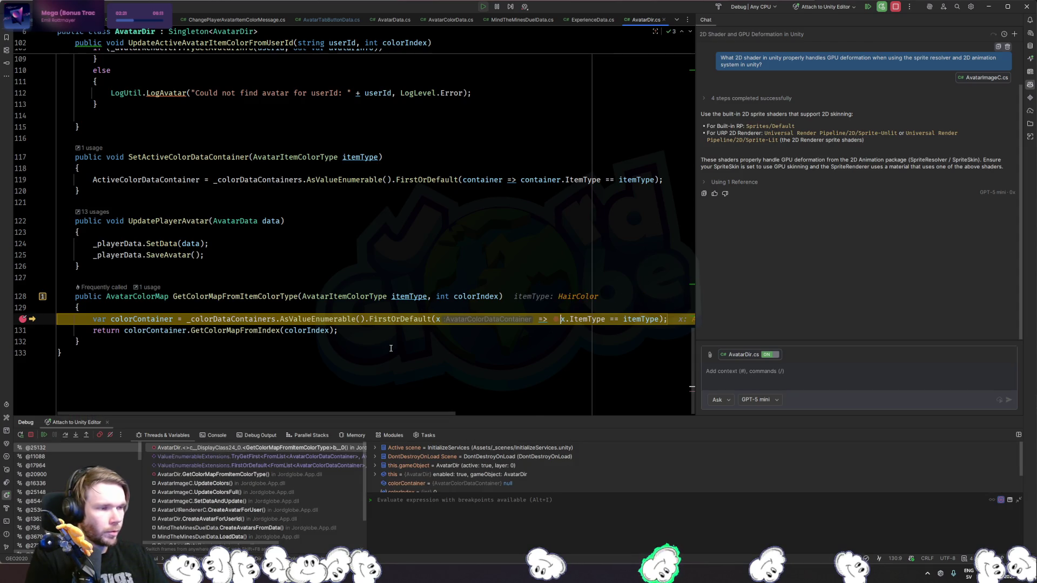
key(F9)
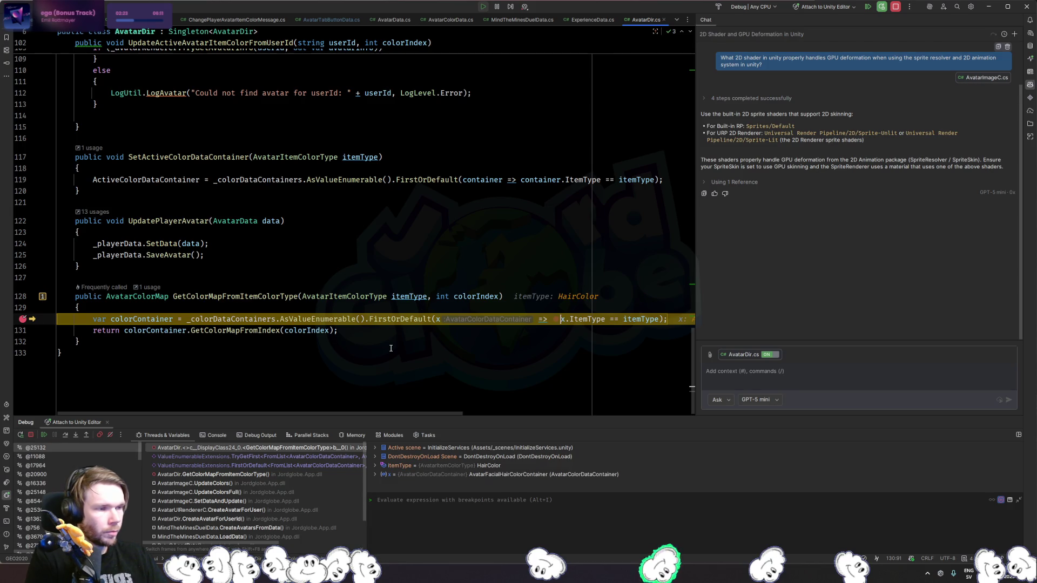
key(F9)
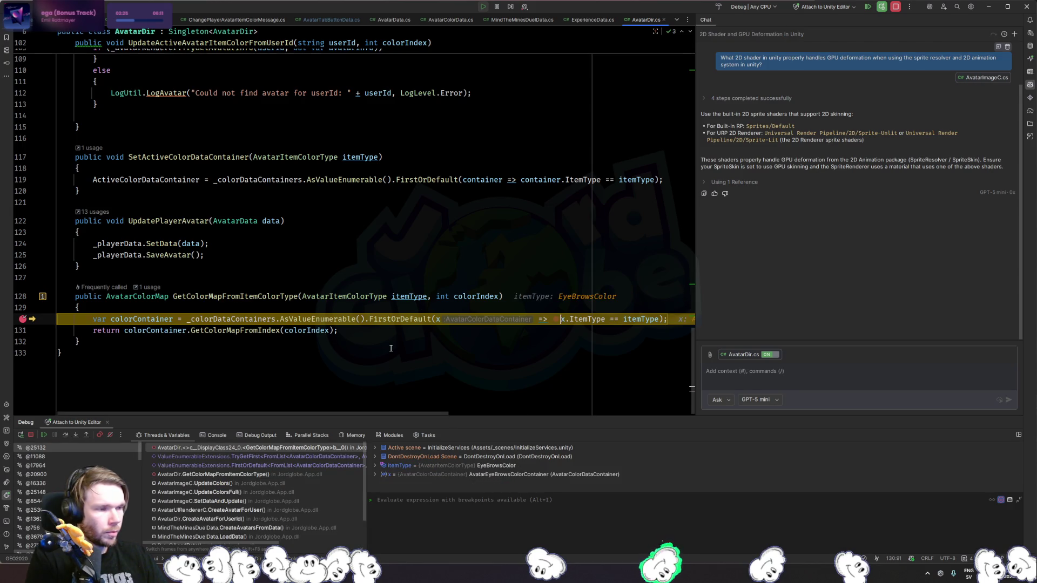
key(F9)
key(F9)
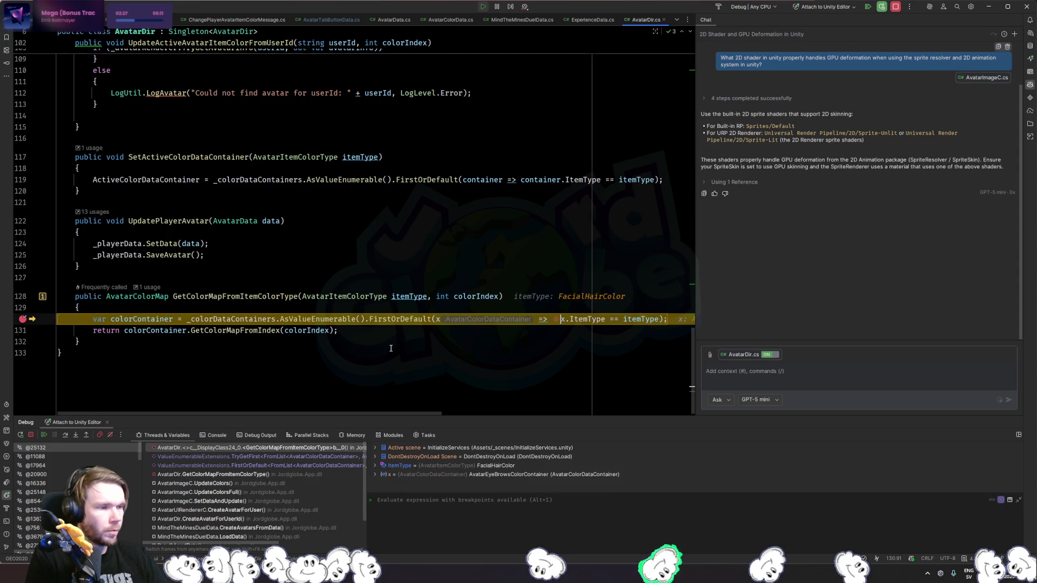
key(F9)
key(F9)
key(F9)
key(F9)
key(F9)
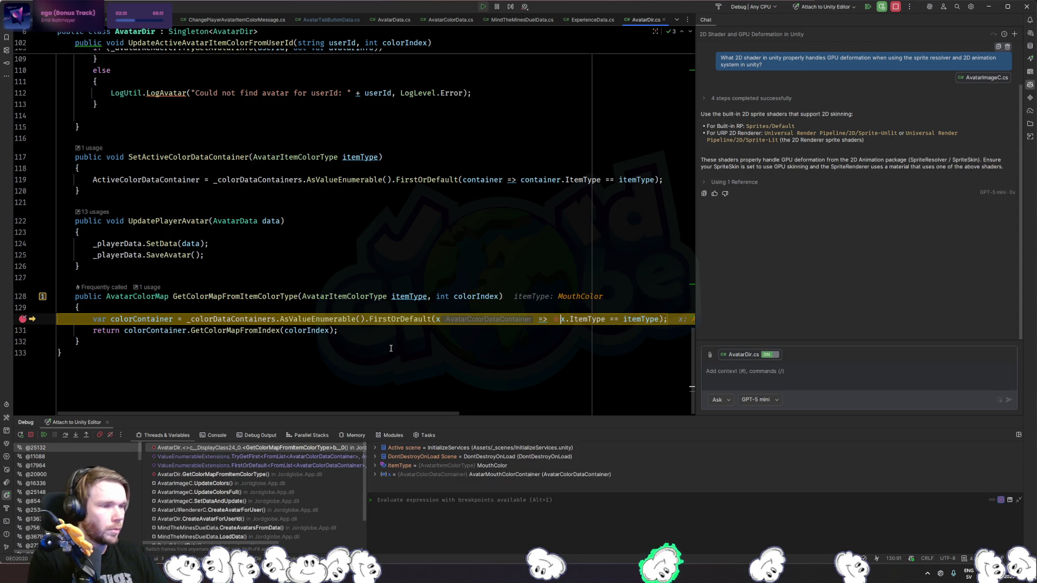
key(F9)
key(F9)
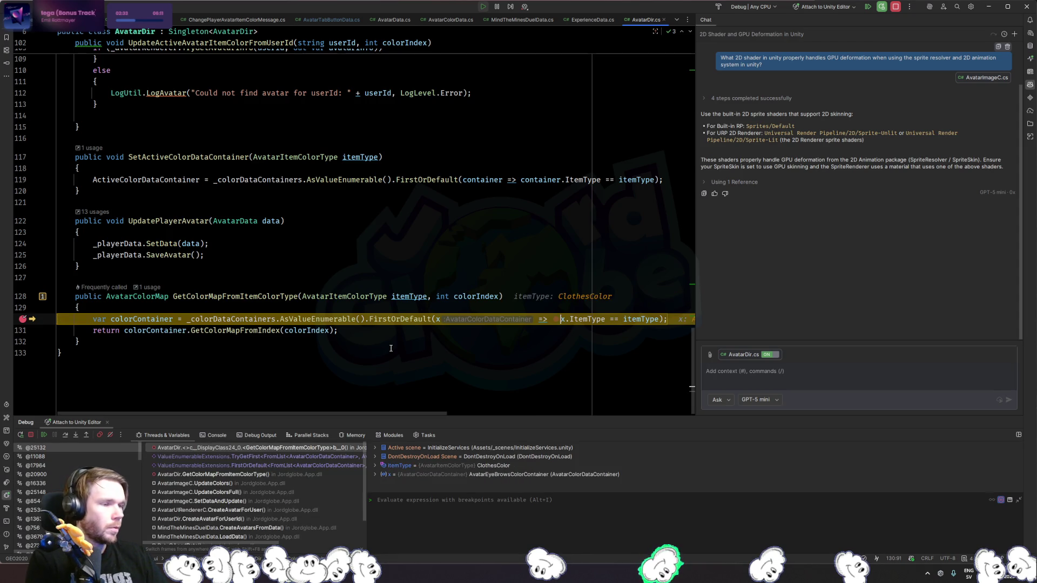
key(F9)
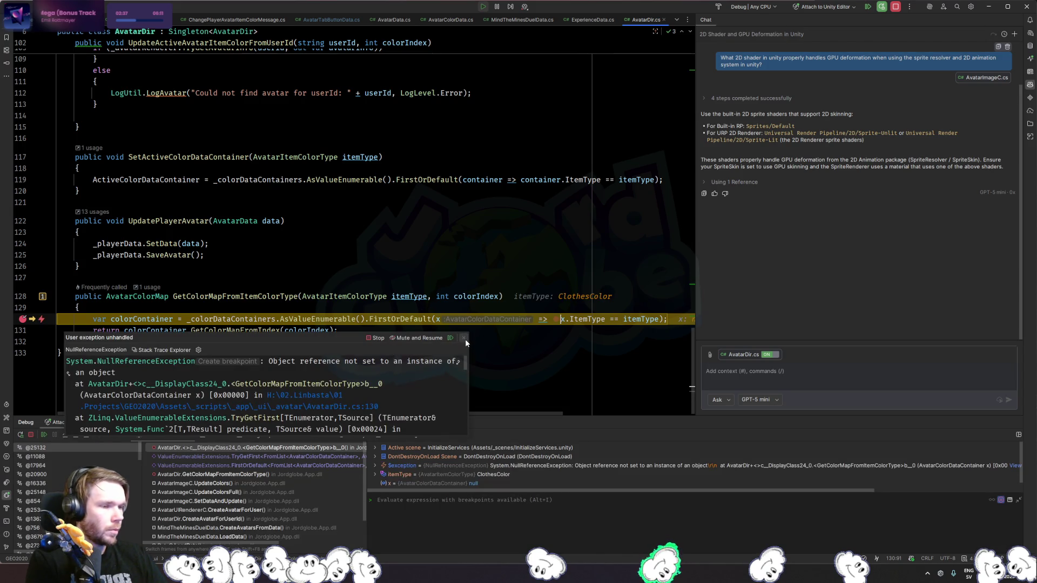
Dismiss the exception and follow the call stack up to UpdateColors and UpdateColorsFull in AvatarImageC.
click(465, 338)
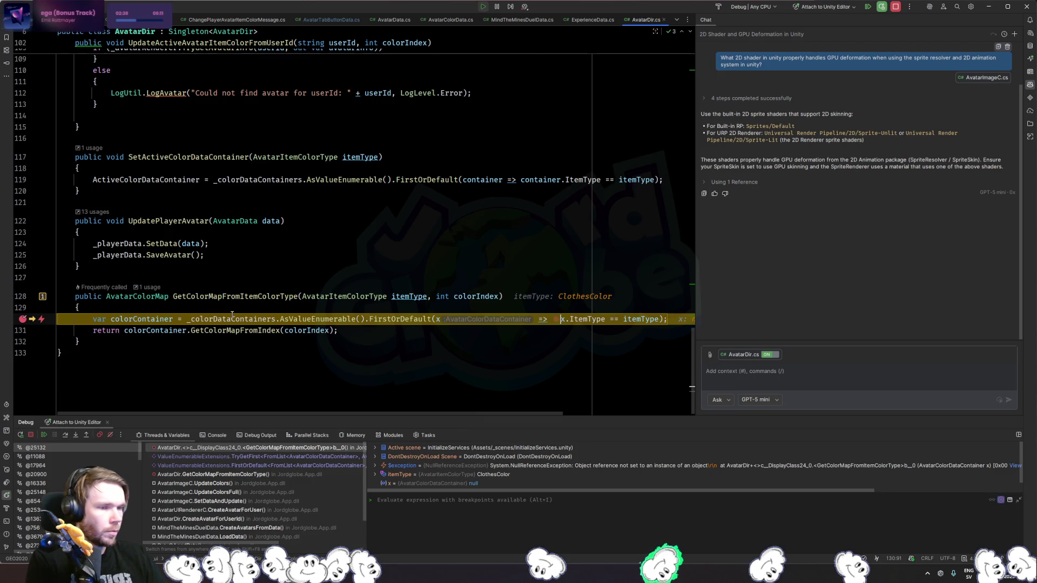
mouse_move(233, 318)
mouse_move(154, 322)
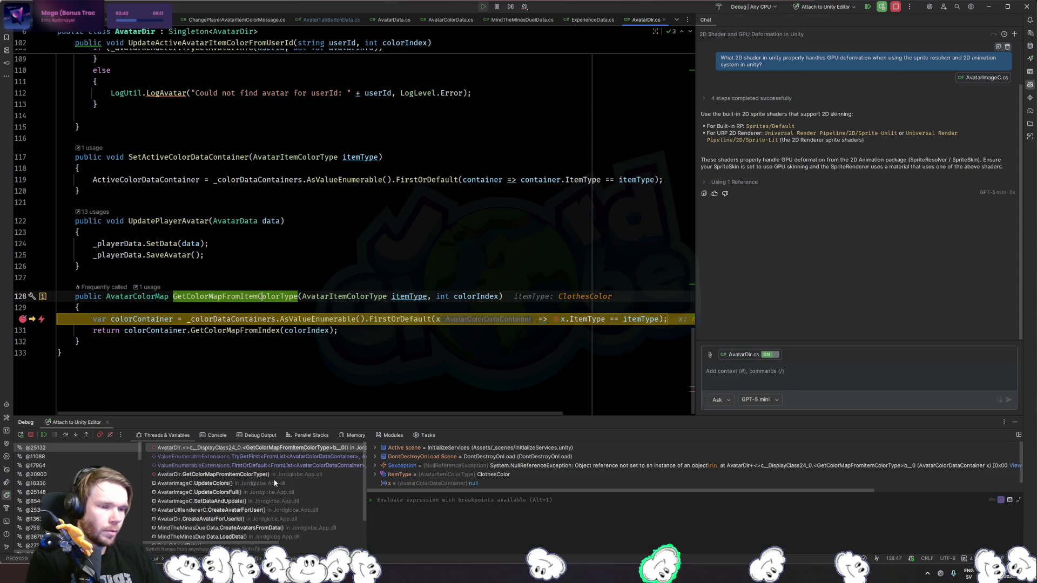
click(247, 475)
click(228, 484)
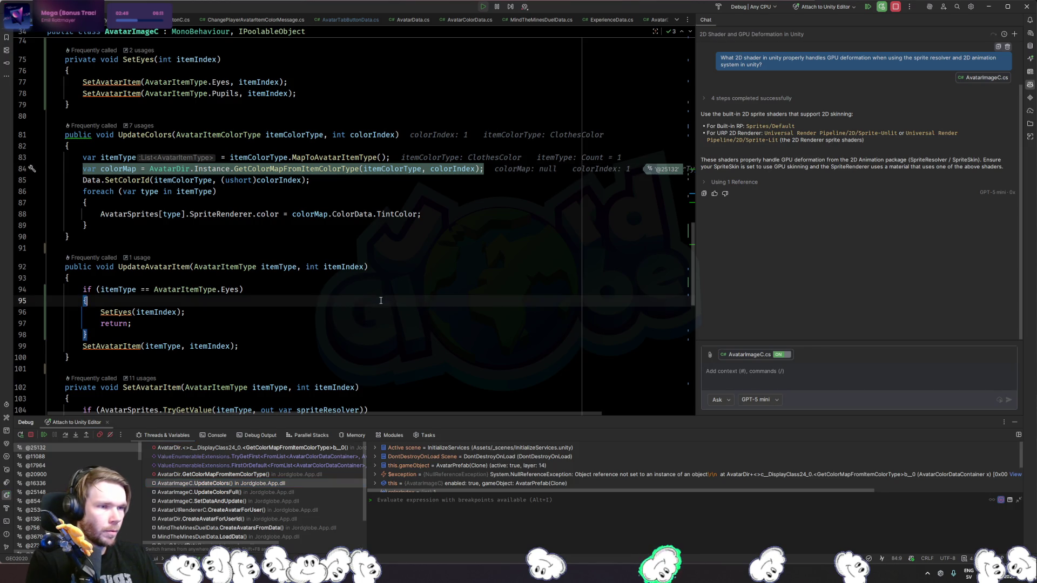
click(227, 492)
Remove the line-130 breakpoint, resume execution, and glance at Unity before returning to Rider.
key(F9)
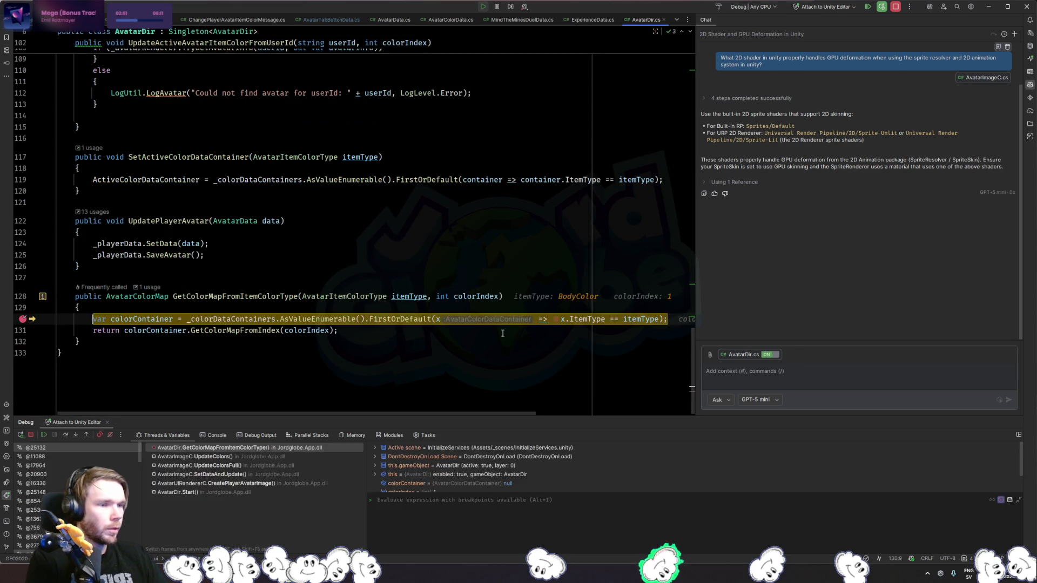
click(22, 319)
key(F9)
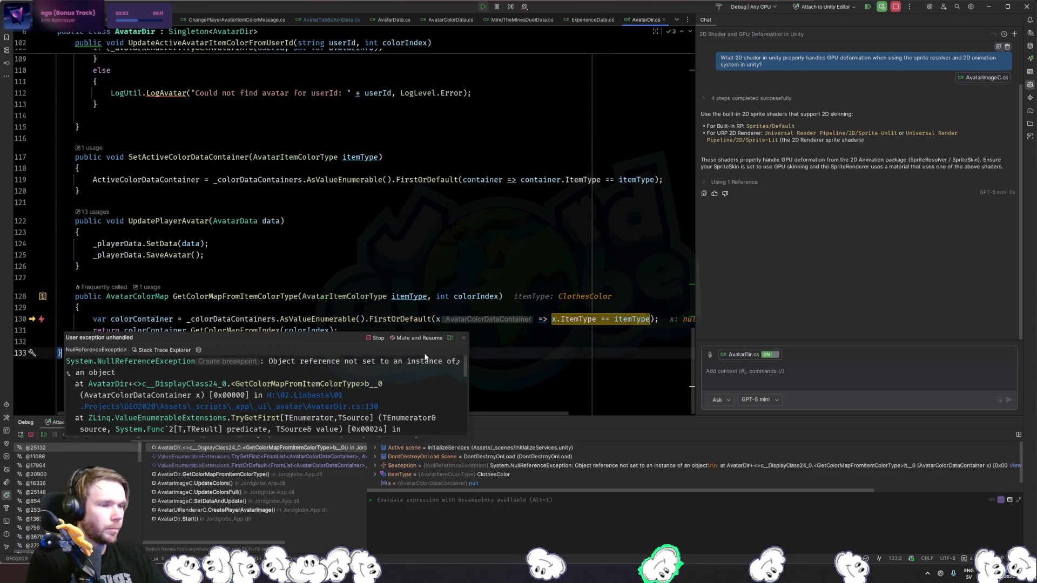
key(F9)
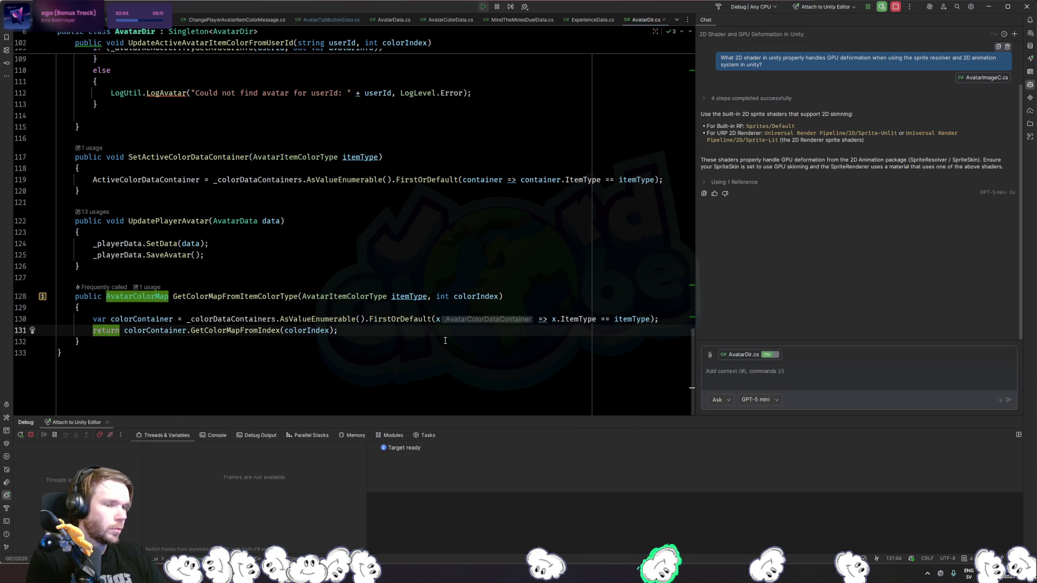
key(alt+Tab)
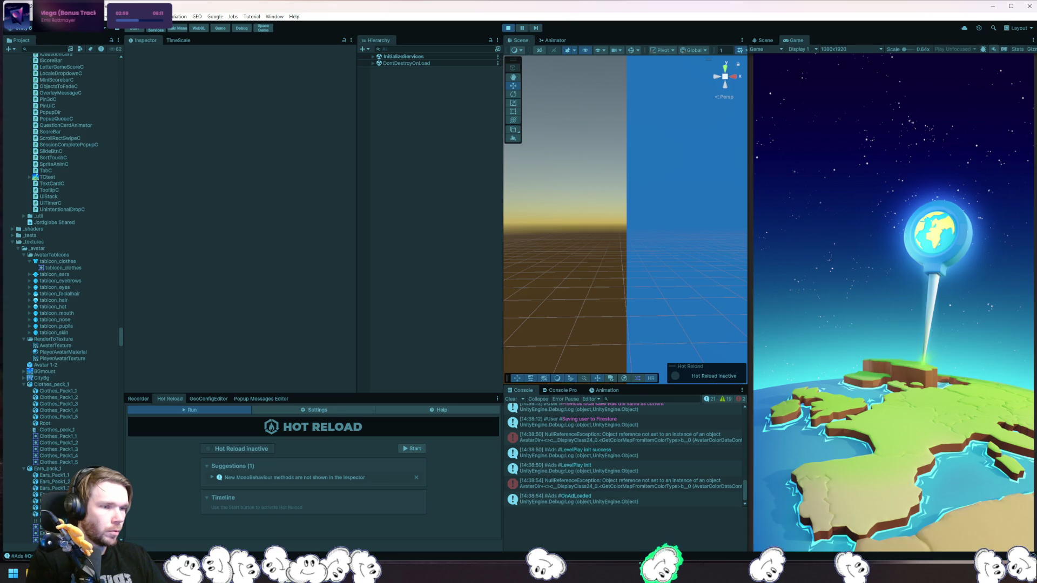
key(alt+Tab)
click(127, 282)
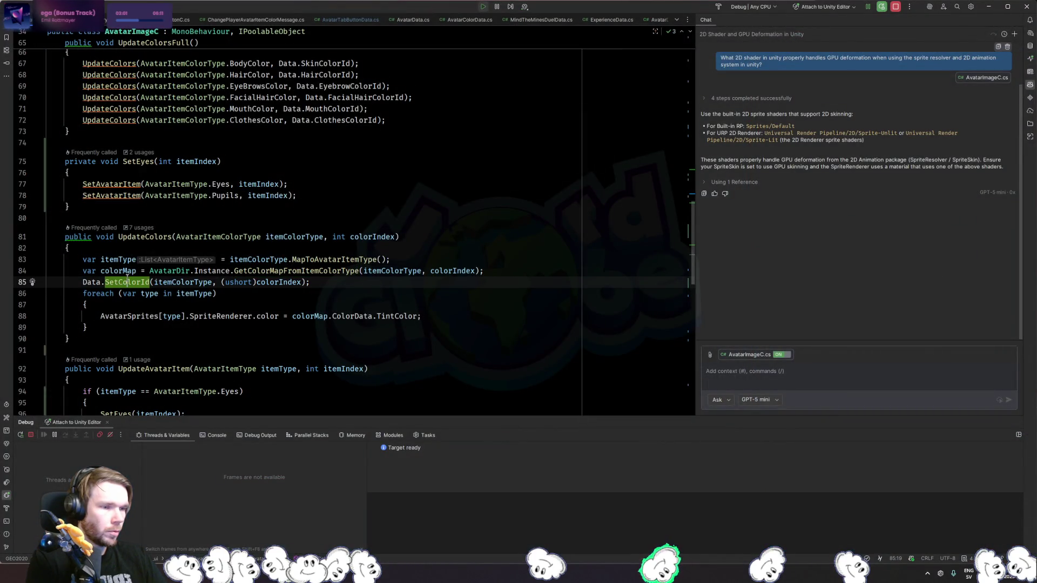
click(122, 270)
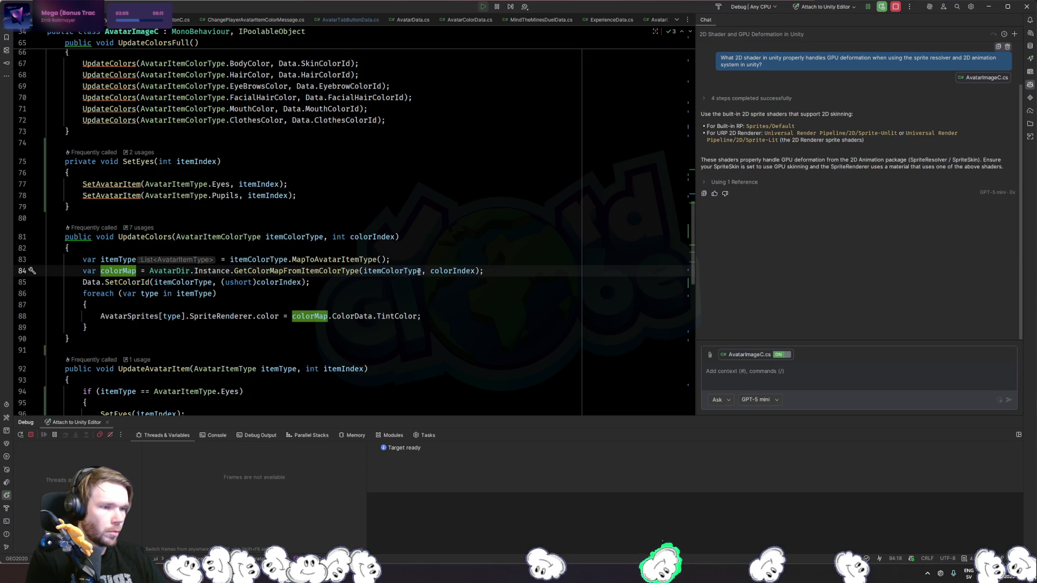
click(433, 260)
key(Return)
text(if (itemColorType.)
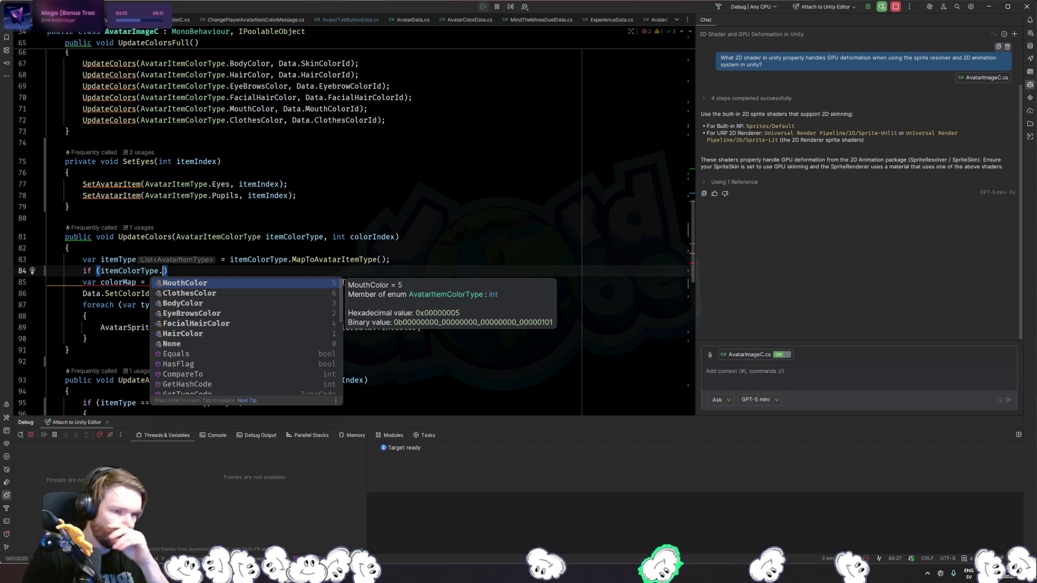
key(ctrl+y)
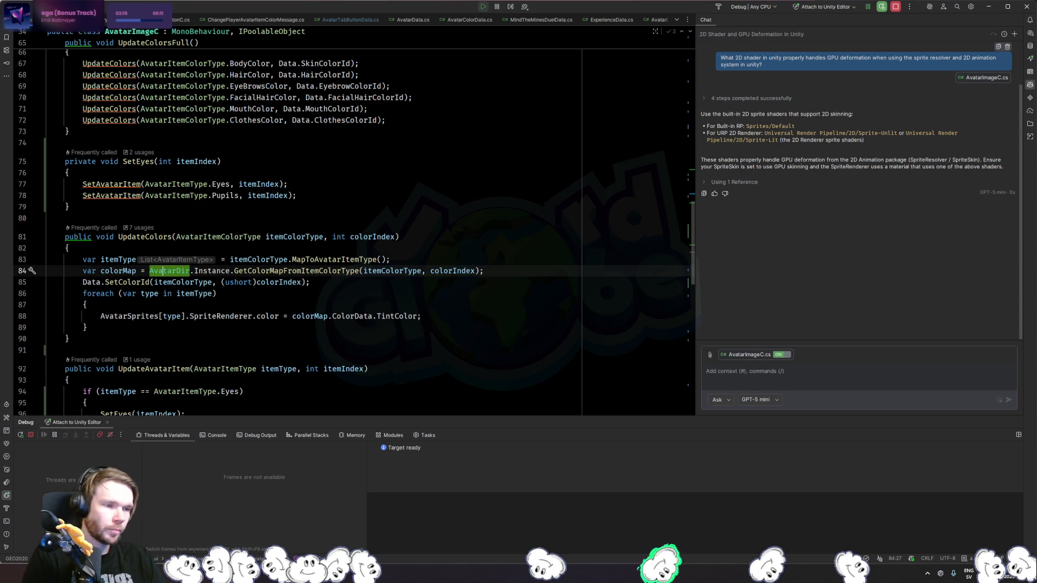
click(458, 328)
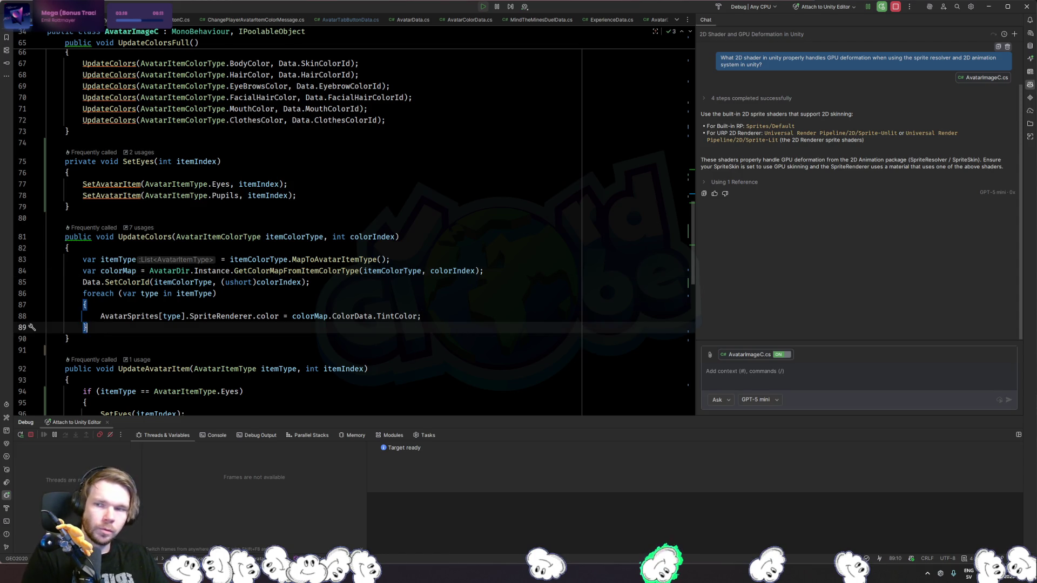
key(alt+Tab)
text(avatardir)
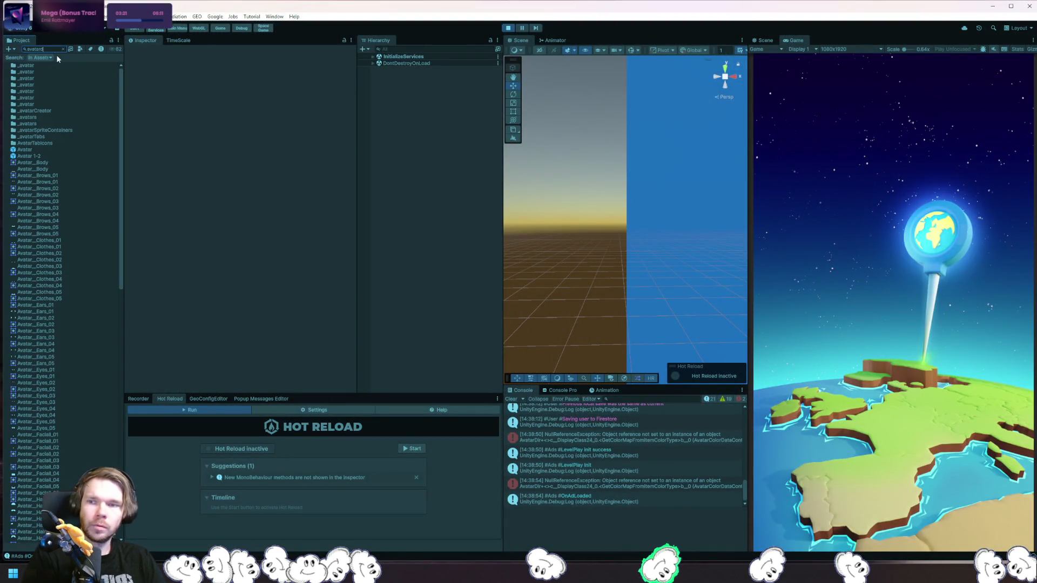
Drag AvatarClothesColorContainer into AvatarDir's missing Color Data Containers slot, save, and exit play mode.
click(40, 65)
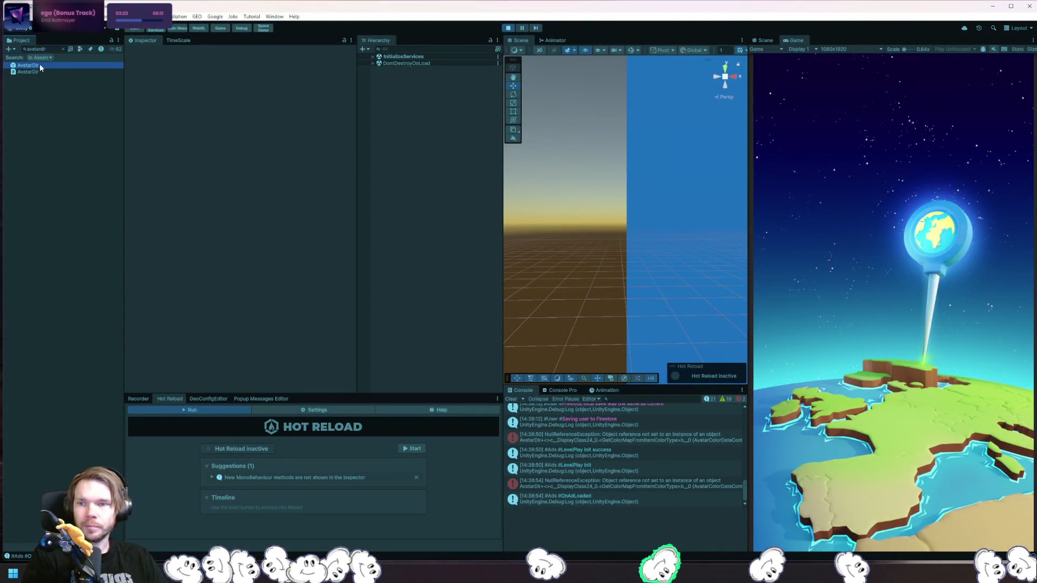
click(227, 260)
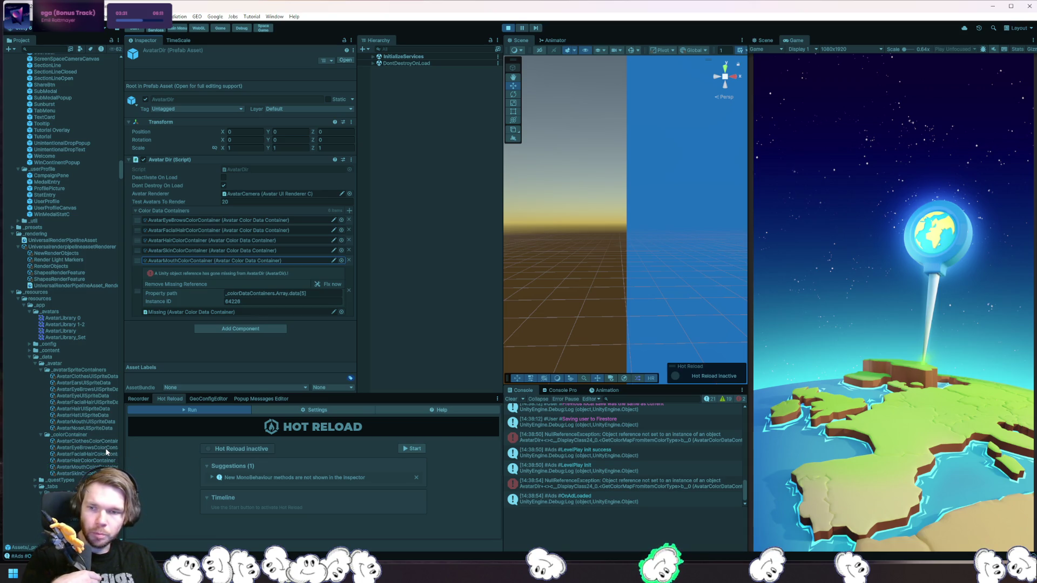
mouse_move(92, 442)
mouse_down()
mouse_move(231, 301)
mouse_move(248, 320)
mouse_move(241, 312)
mouse_up()
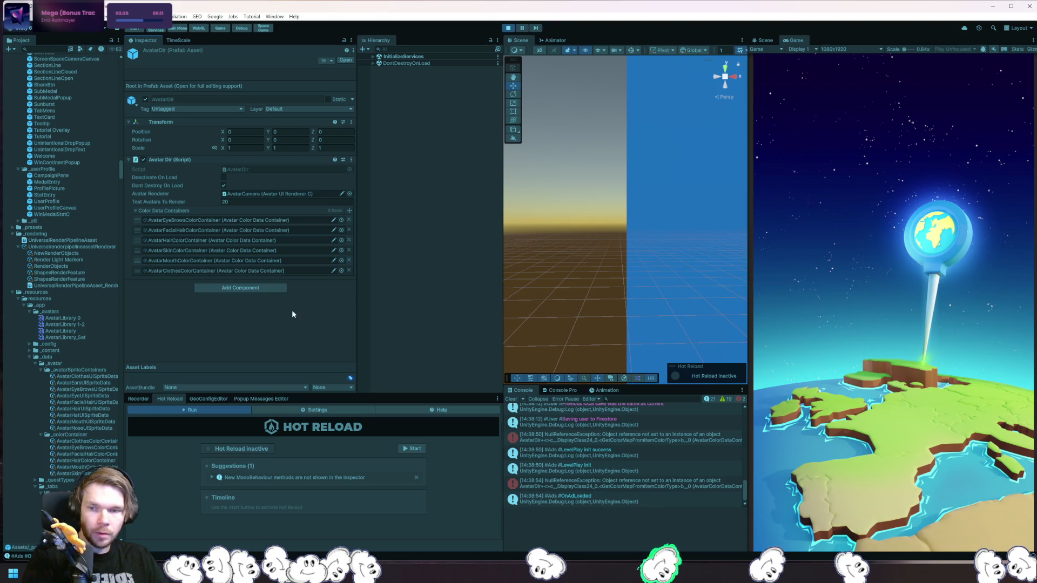
key(ctrl+s)
key(ctrl+p)
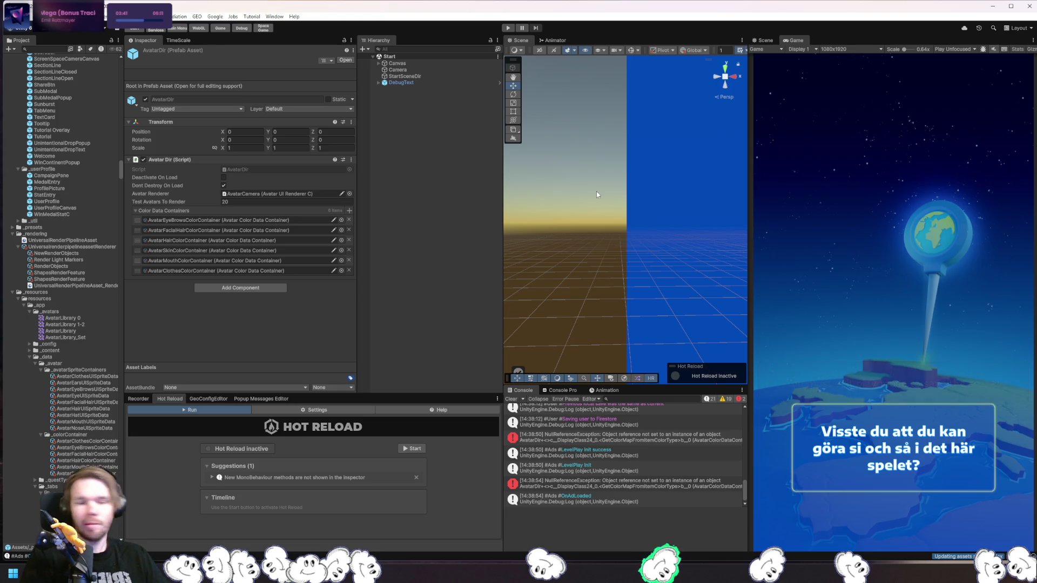
Start play mode, open the avatar editor, and try hairstyles ending on the rounded cap.
click(508, 28)
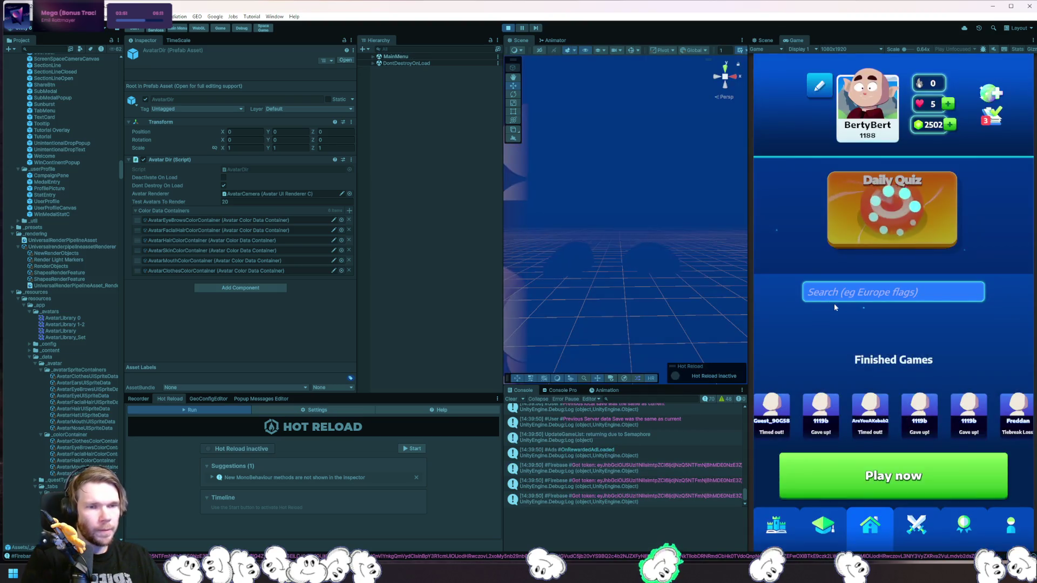
click(867, 105)
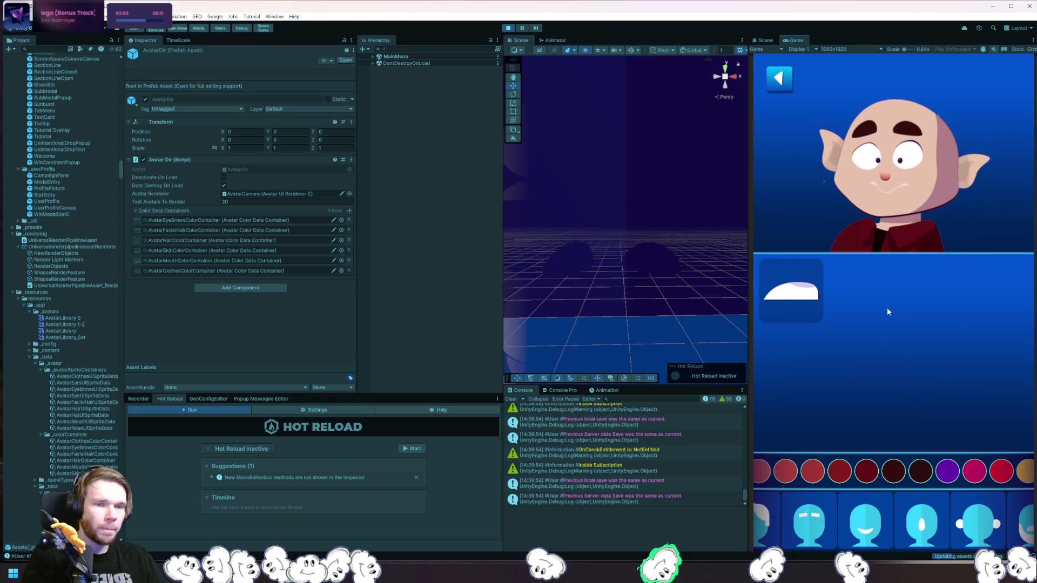
click(767, 513)
click(851, 295)
click(934, 378)
click(986, 422)
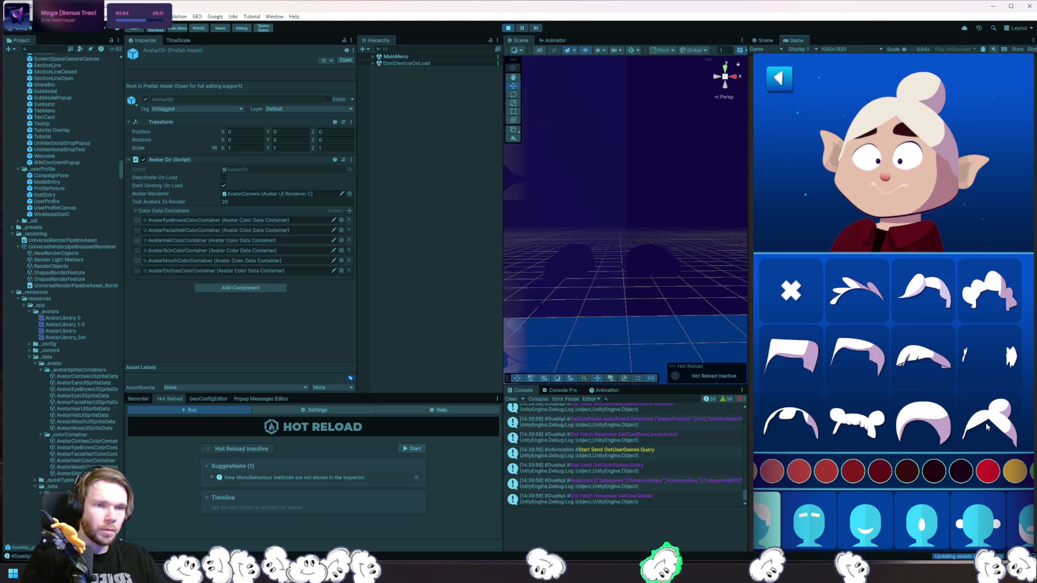
click(918, 422)
Try the bun and side-swept hairstyles, settling on dark-coloured bun hair.
scroll(918, 422, down, 2)
scroll(919, 356, up, 2)
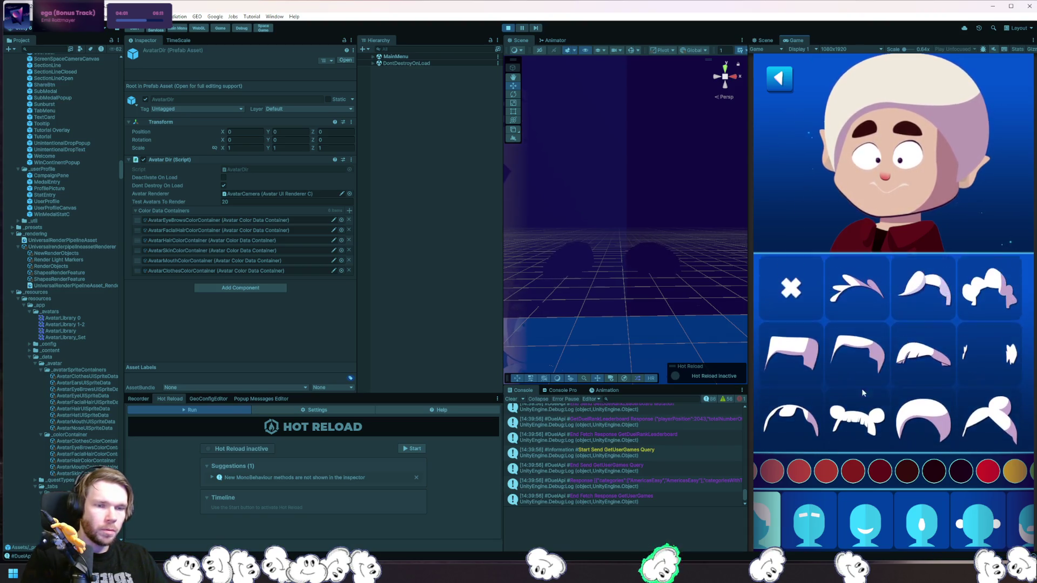
click(853, 429)
click(848, 434)
click(848, 434)
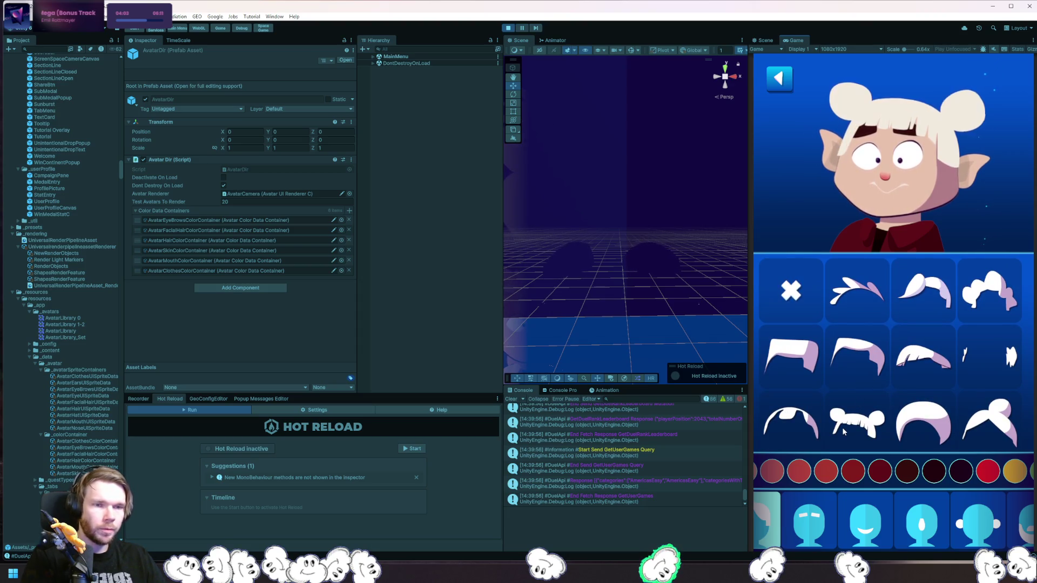
click(954, 366)
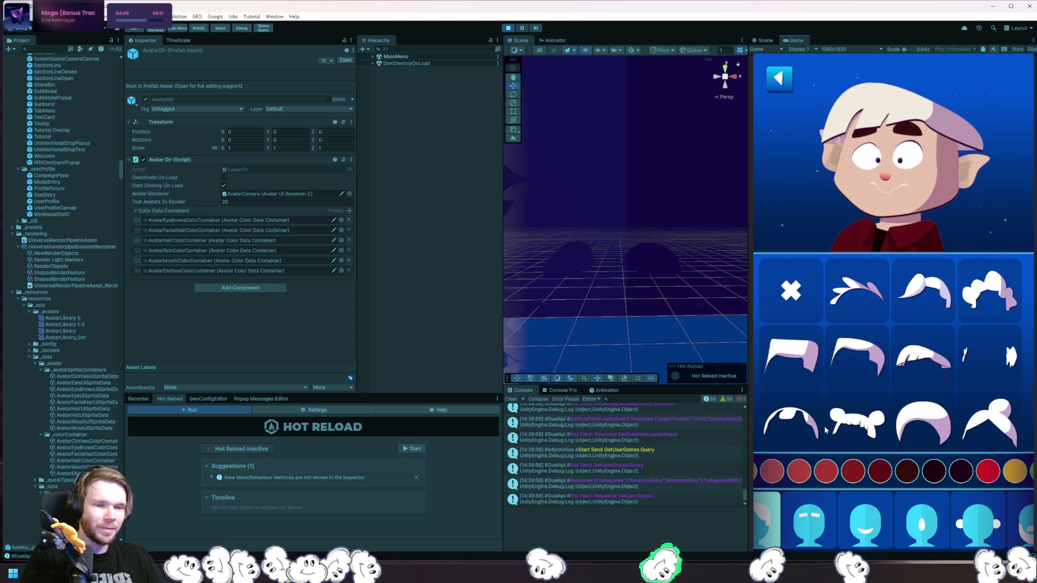
click(859, 431)
click(965, 465)
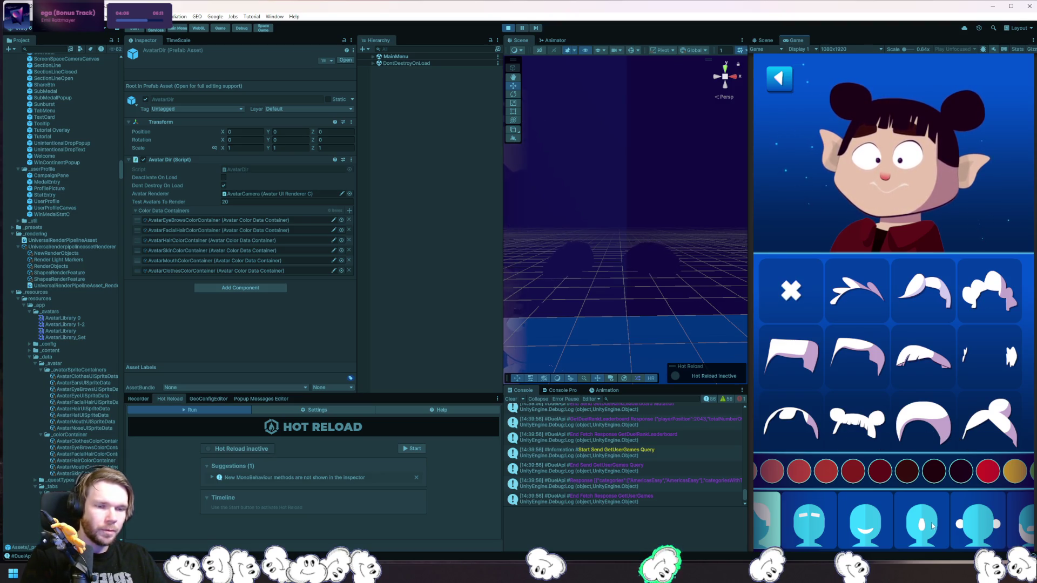
View the eyebrow options and give the avatar a toothy smile mouth.
click(809, 520)
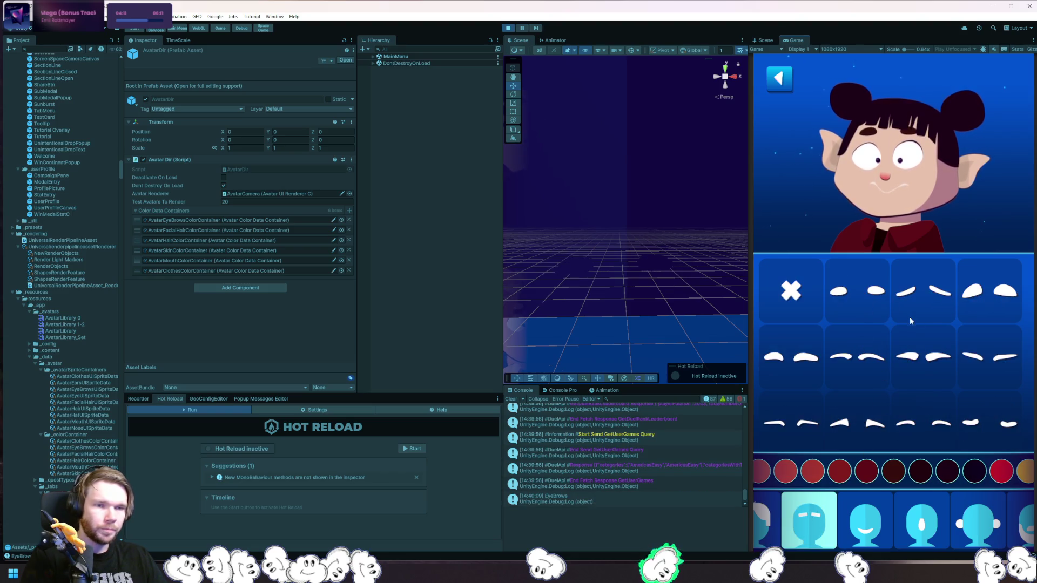
click(865, 519)
click(925, 375)
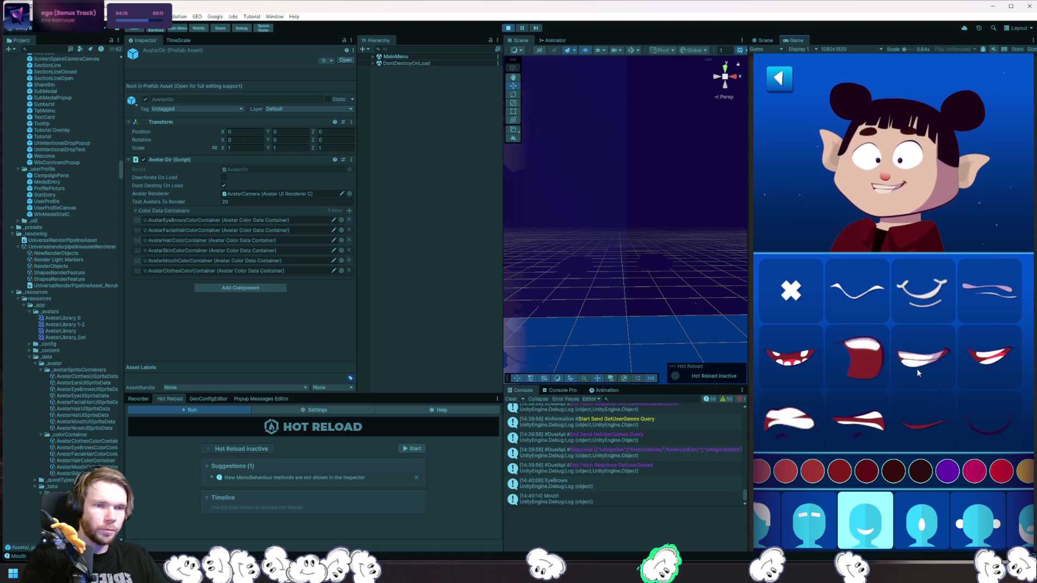
drag(1009, 516, 882, 515)
Try the rounded white mustache, long white goatee and white chin beard, then remove facial hair.
click(881, 532)
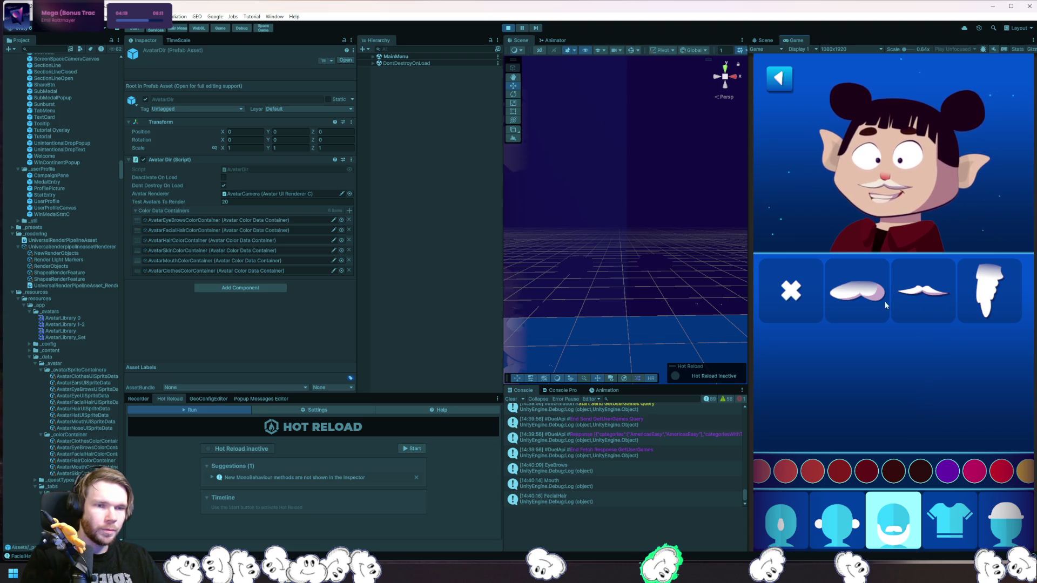
click(867, 300)
click(812, 297)
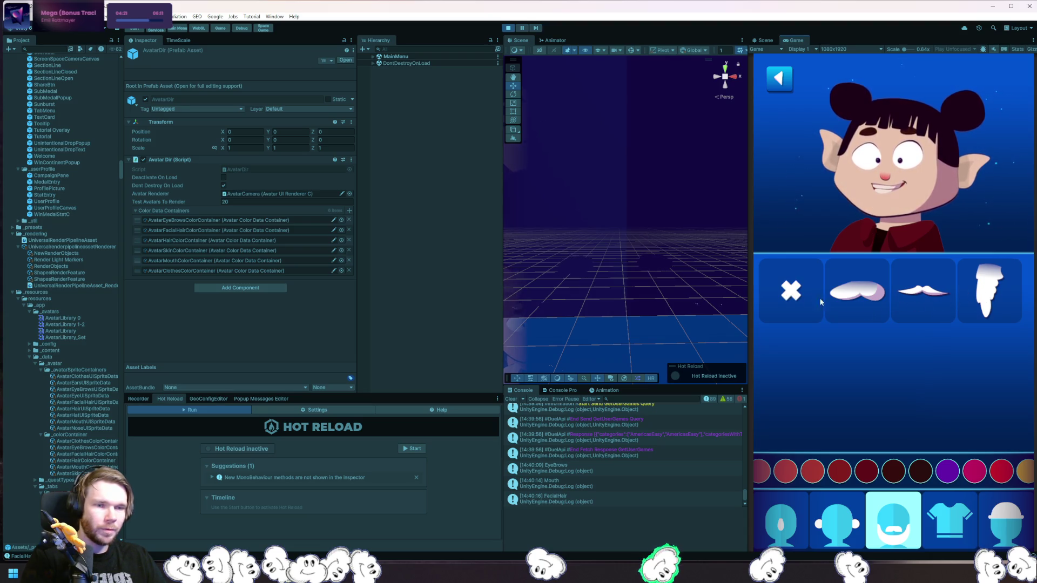
click(852, 297)
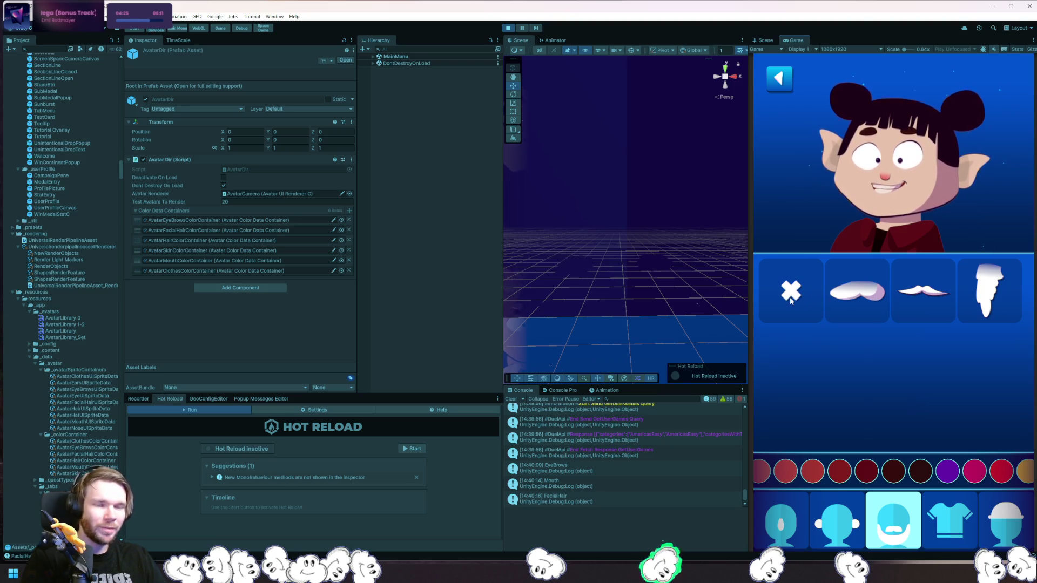
click(992, 305)
click(794, 300)
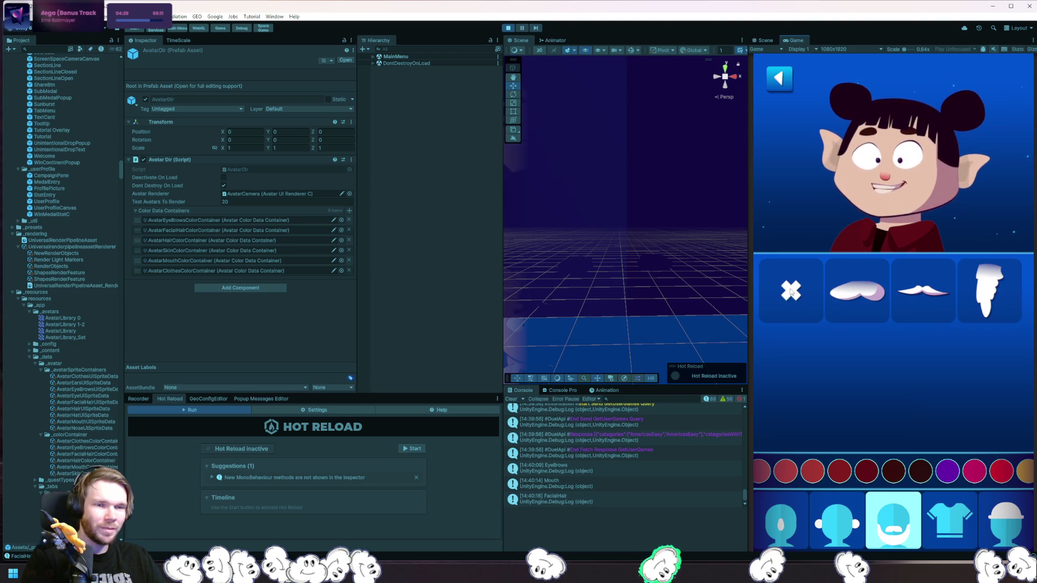
click(850, 306)
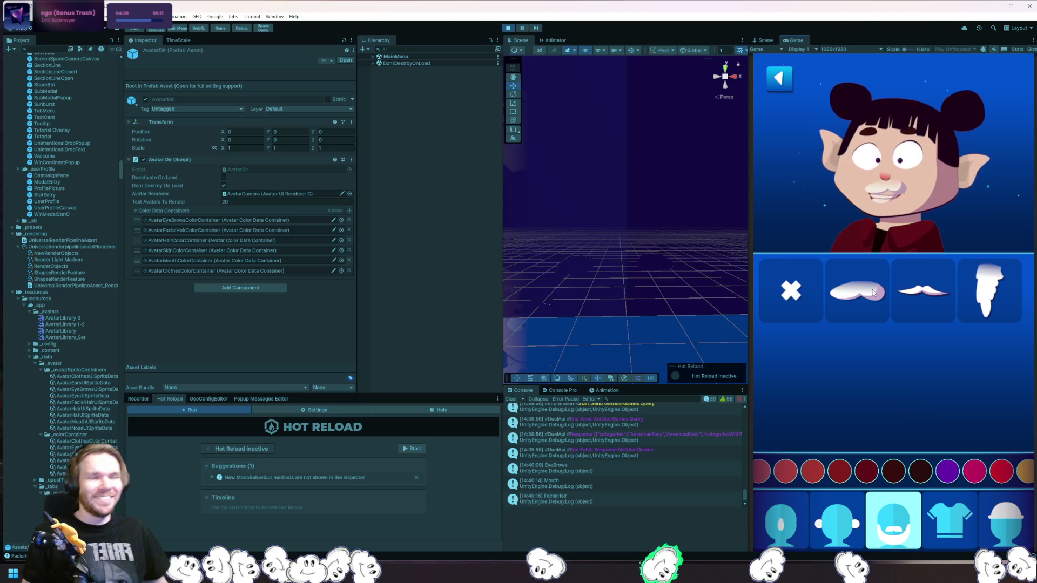
click(908, 296)
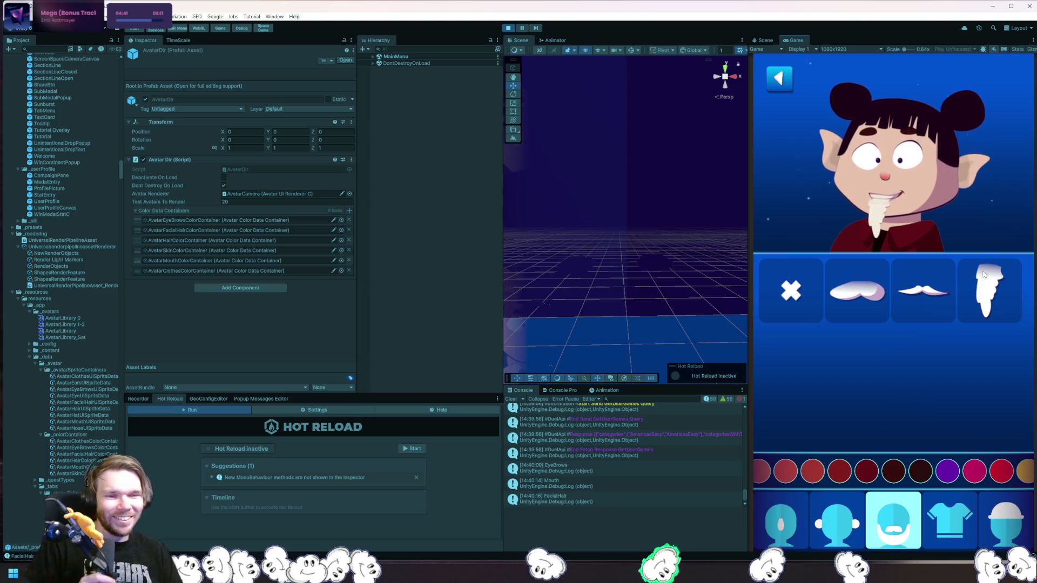
click(801, 277)
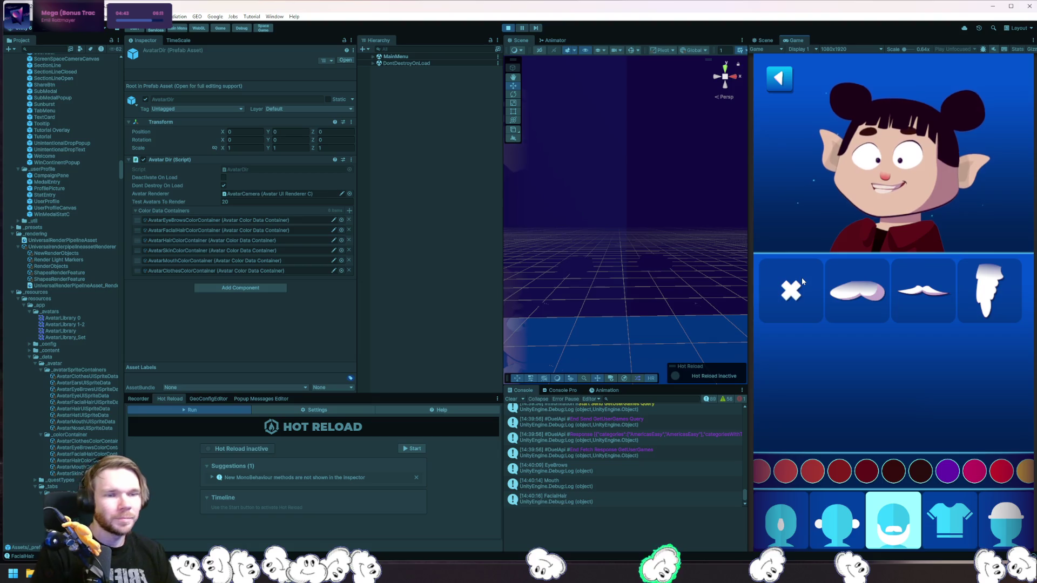
Try round ears, larger pink round ears, and finally pointed elf ears.
click(837, 518)
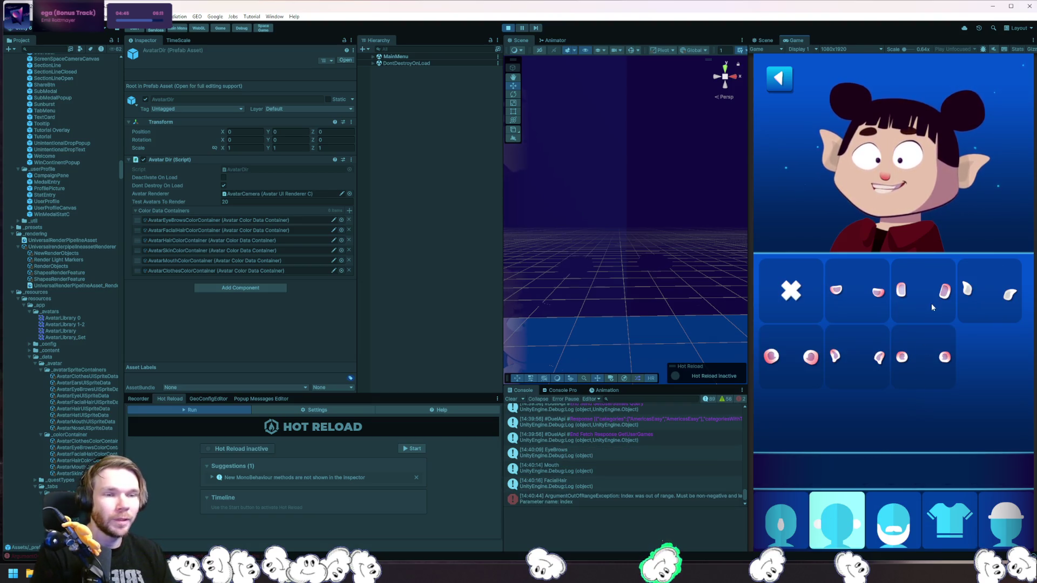
click(905, 358)
click(783, 365)
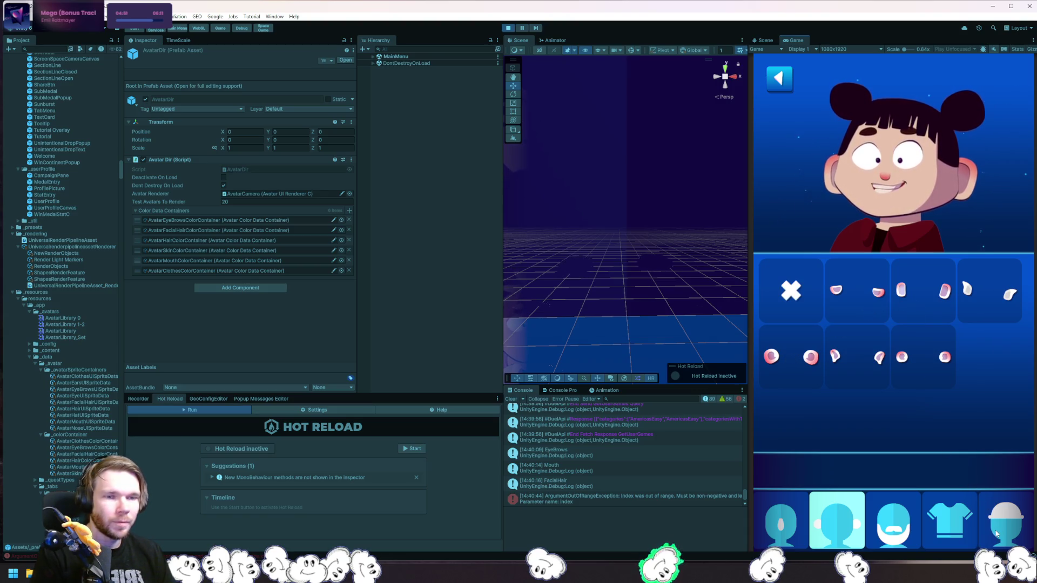
click(1000, 303)
Browse hats, noses and eyes, pick short swept hair, then open the out-of-range error's stack trace.
click(1001, 548)
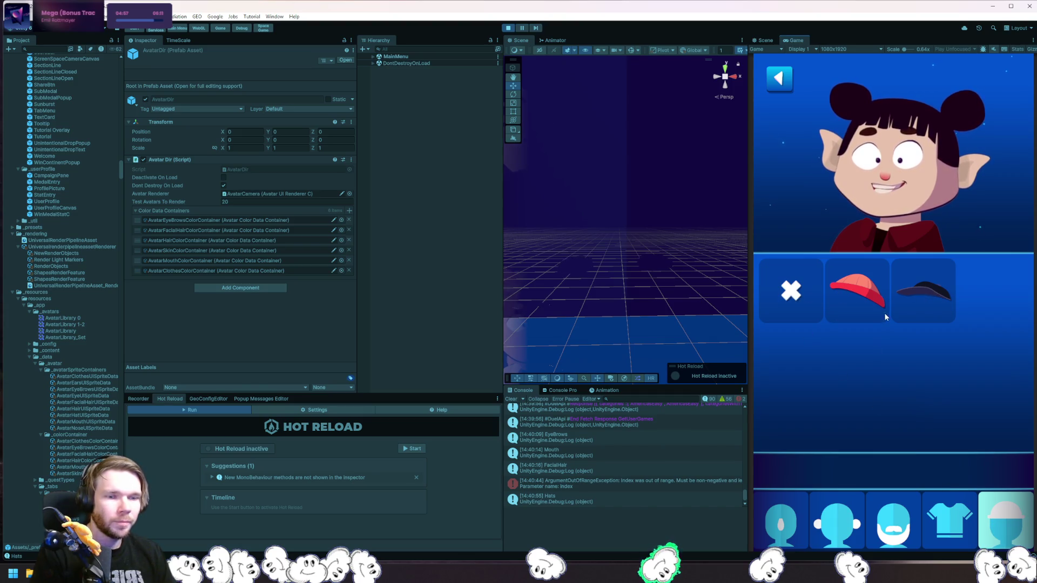
click(781, 521)
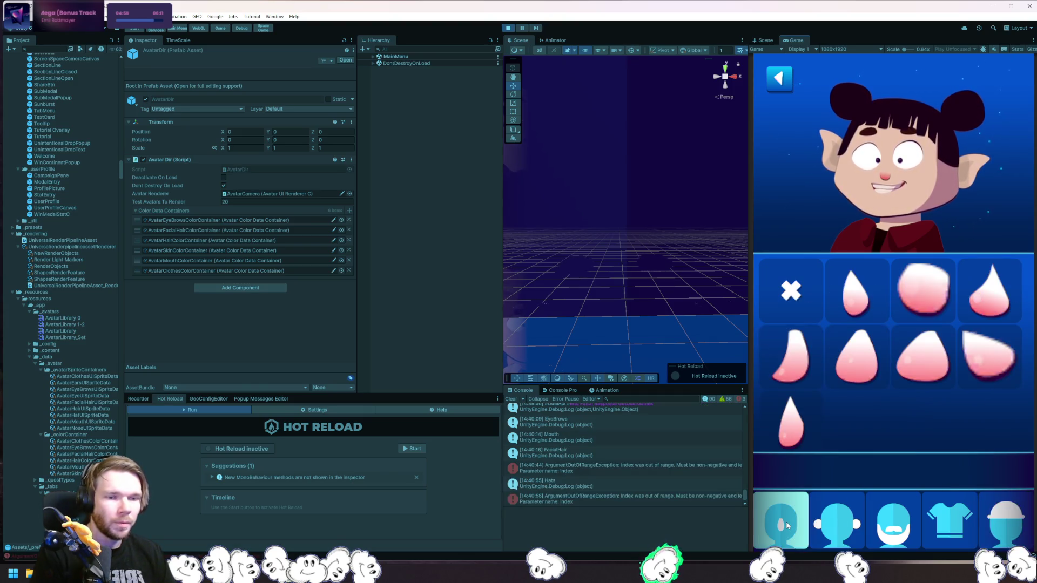
drag(783, 521, 905, 543)
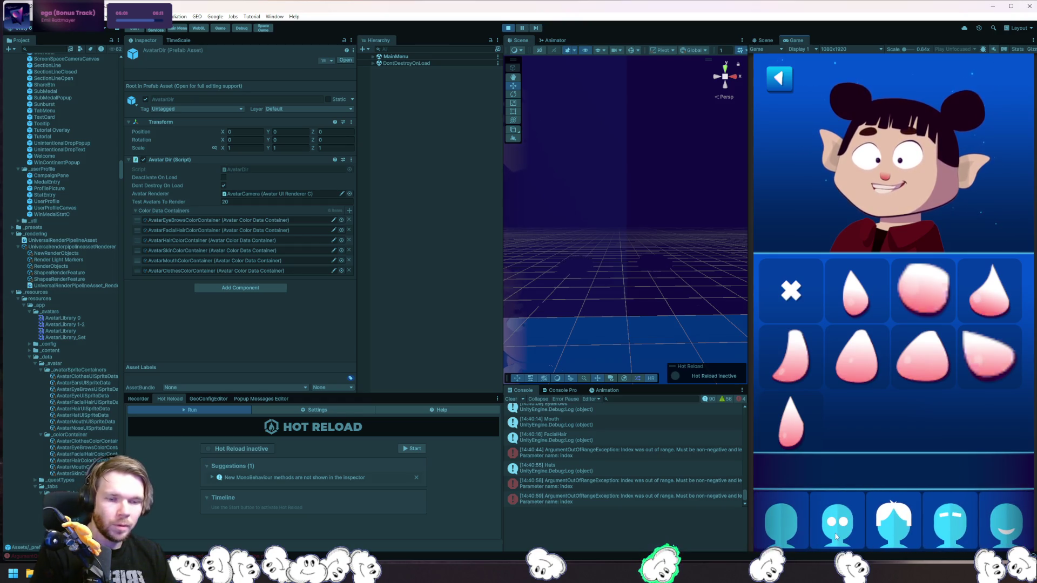
click(894, 529)
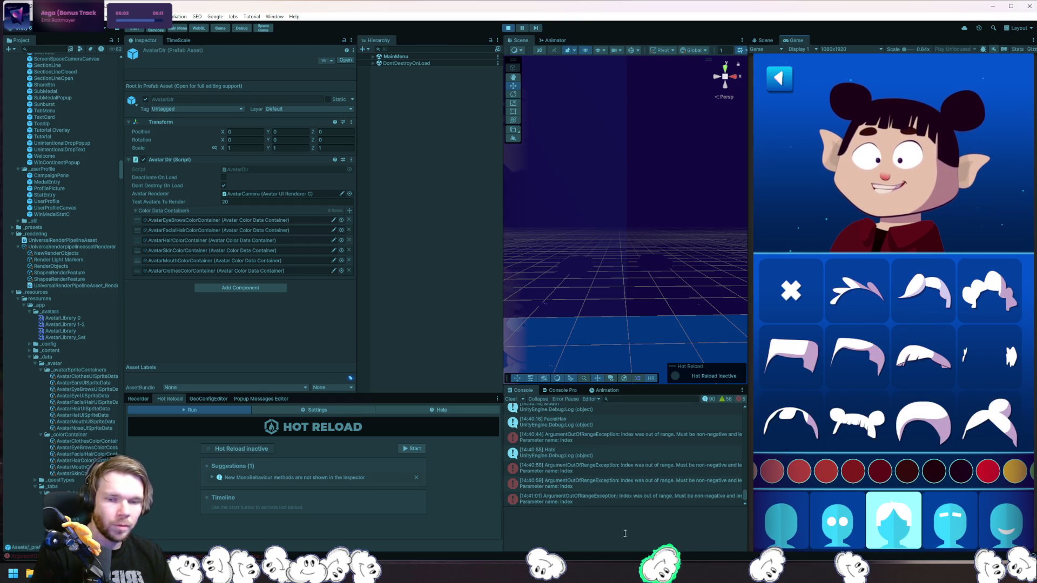
click(850, 370)
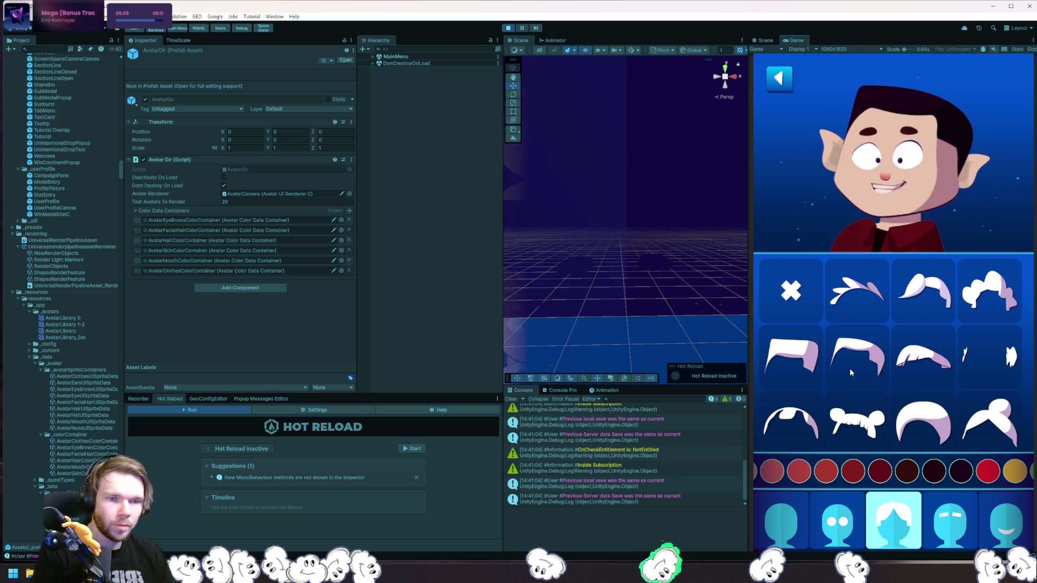
click(845, 533)
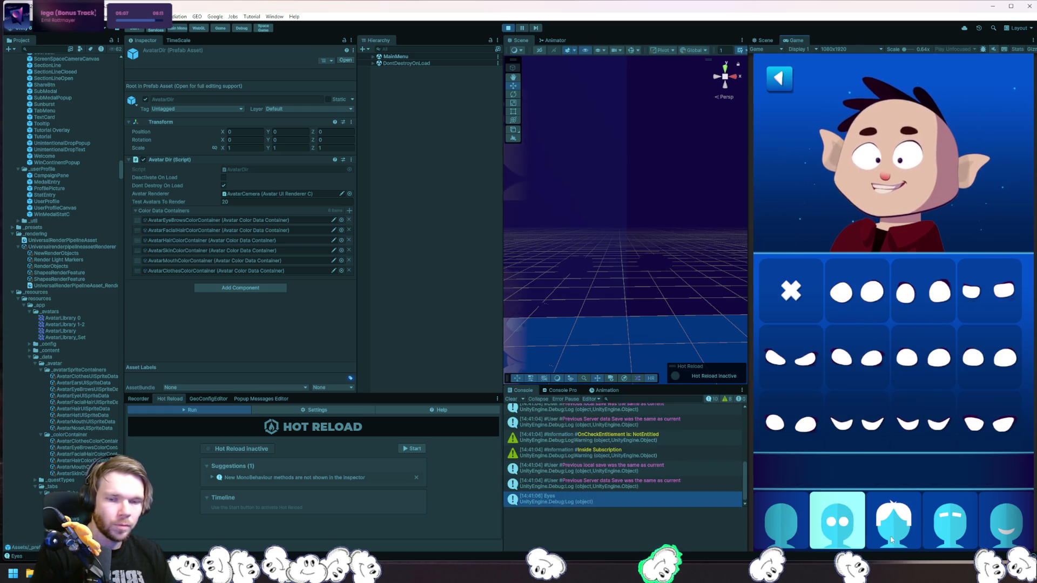
click(886, 539)
click(696, 501)
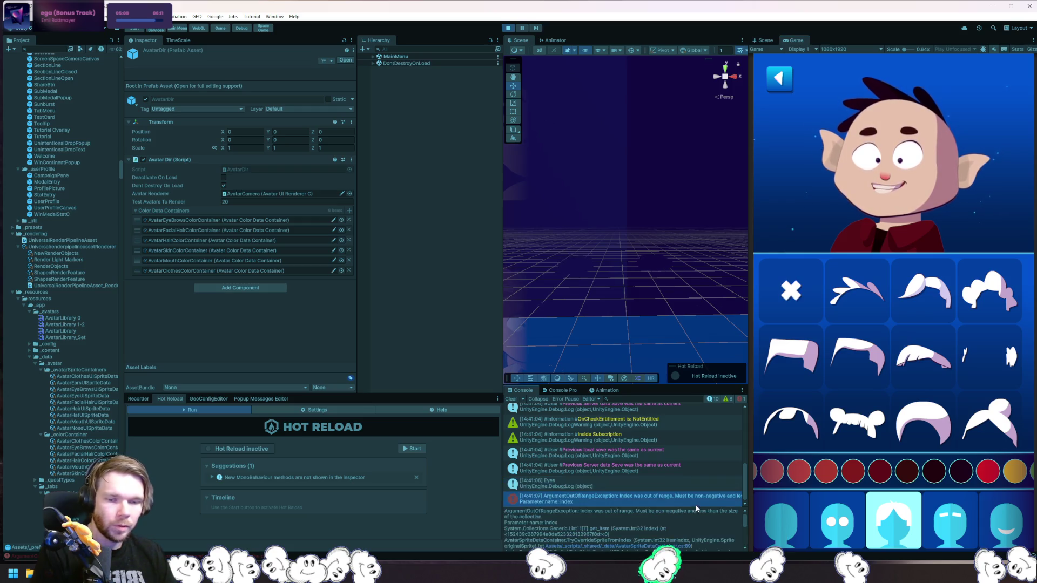
double_click(697, 504)
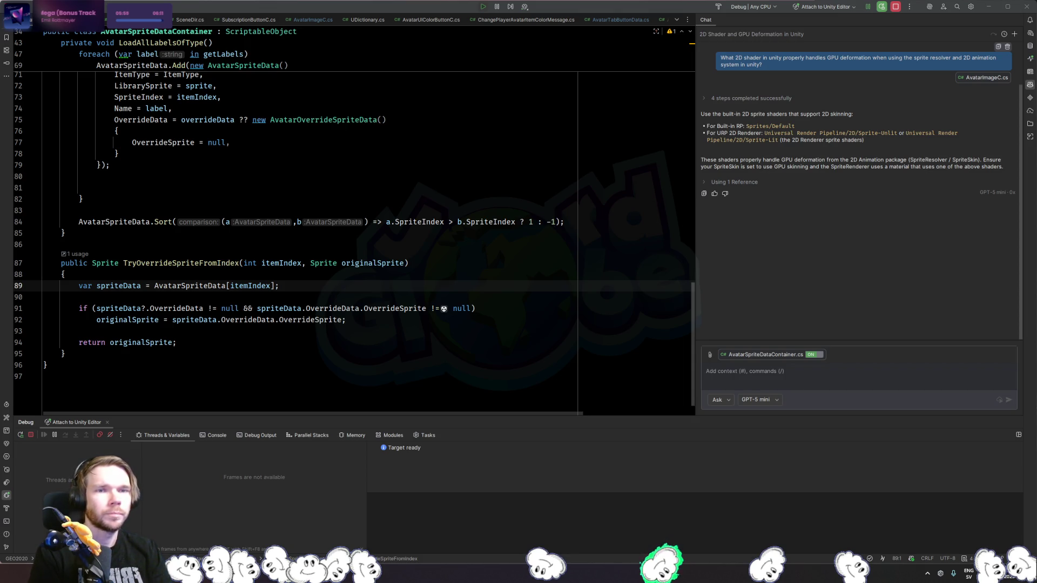
Return from Rider to the Unity Editor showing the running avatar editor.
key(alt+Tab)
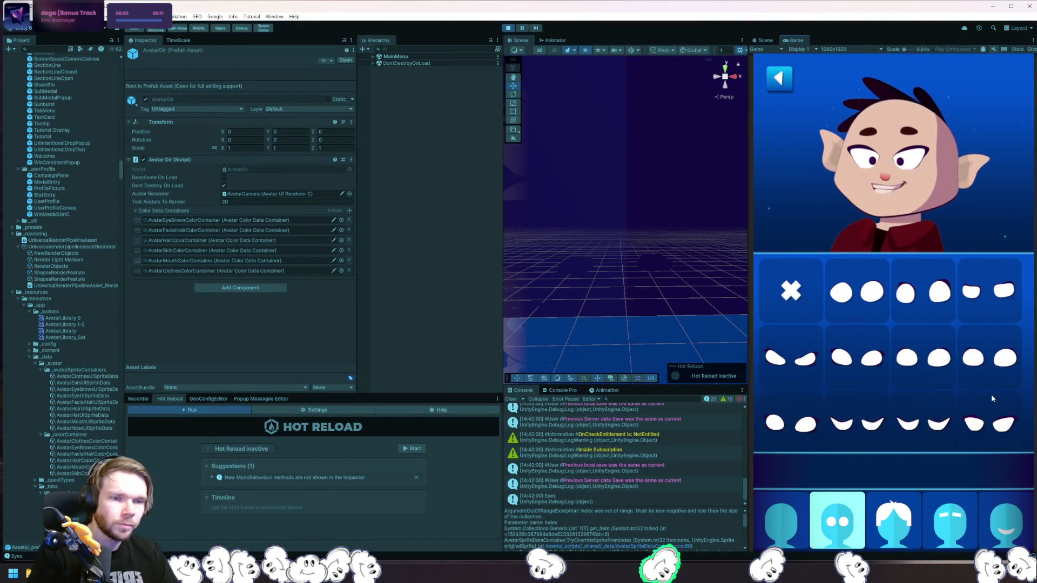
Record a few-second take of the play-mode avatar editor with the Recorder.
click(139, 399)
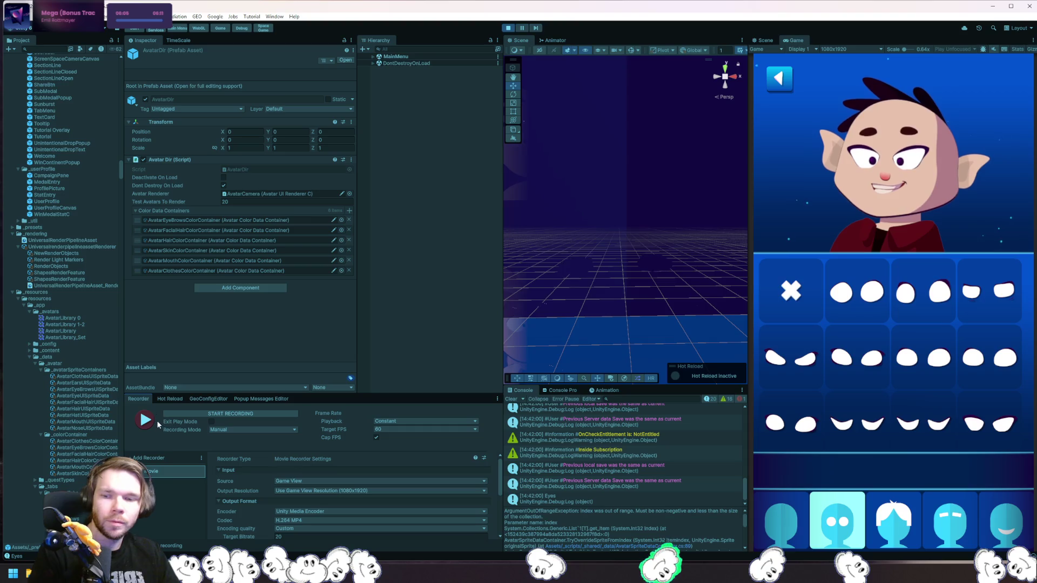
scroll(264, 481, down, 5)
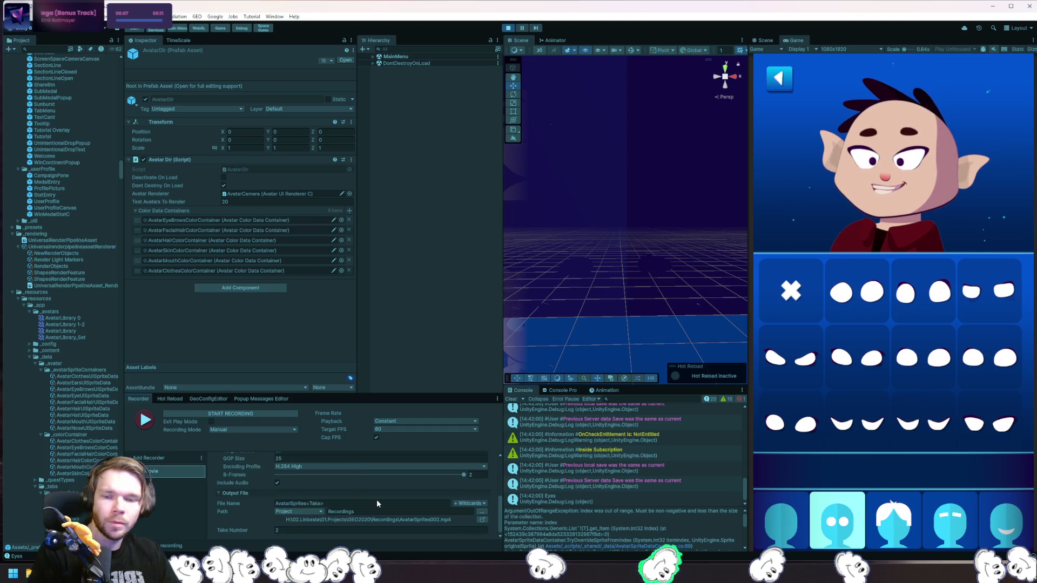
click(262, 414)
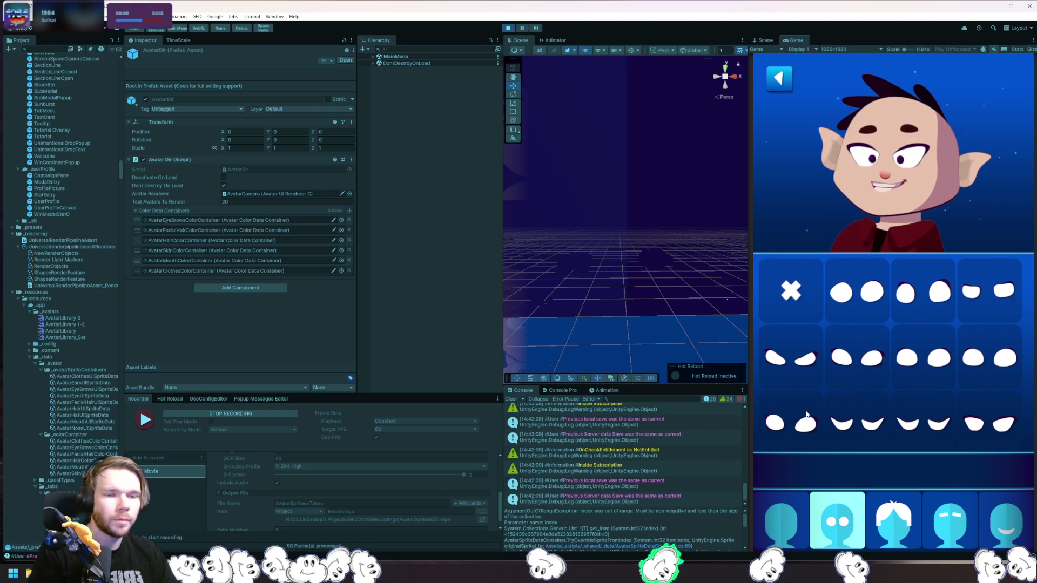
scroll(932, 301, down, 1)
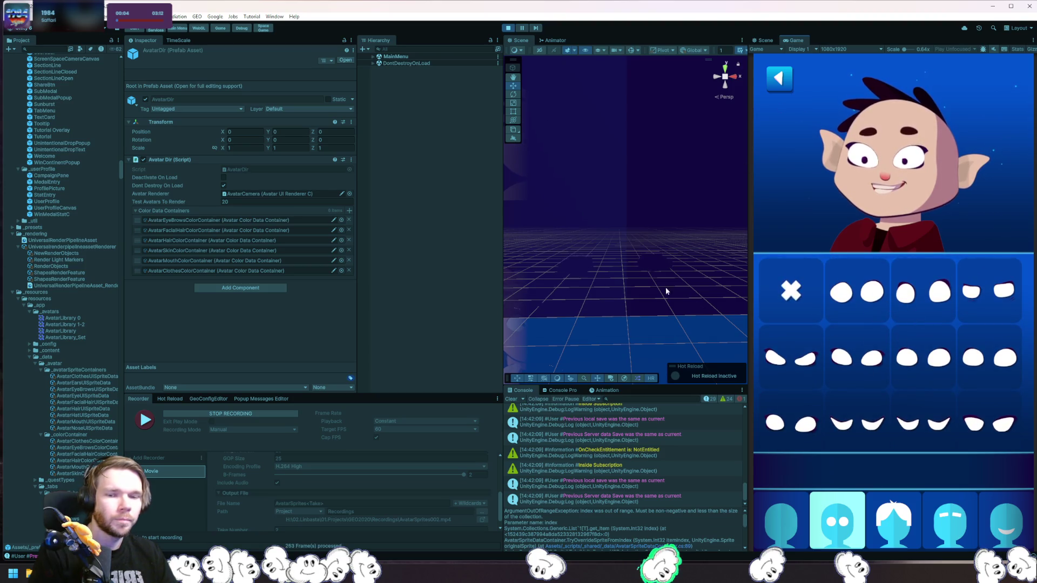
click(216, 414)
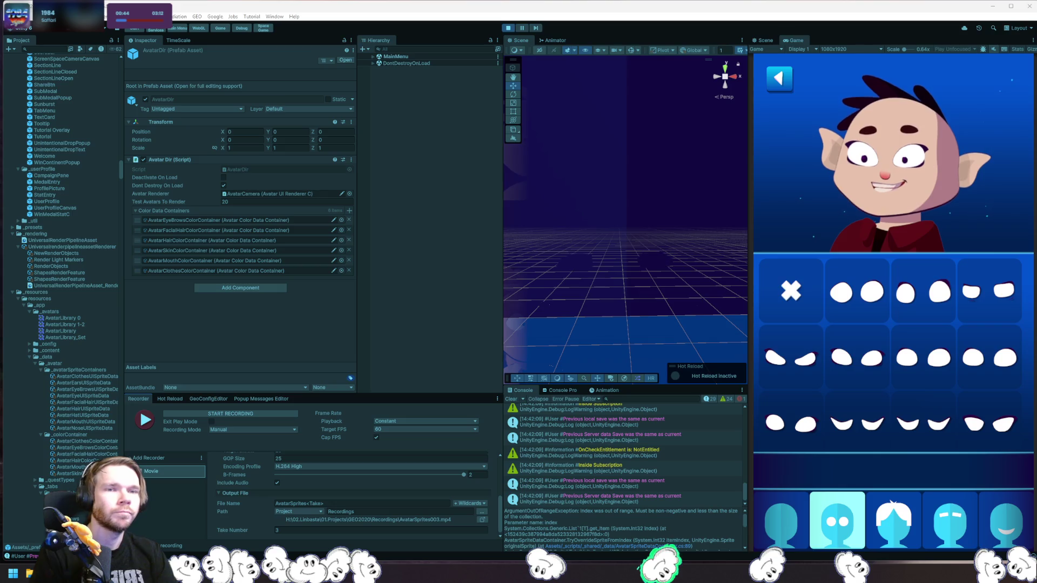
Pick a different eye shape, then isolate AvatarPrefab(Clone) in the Scene view and zoom to its face.
click(874, 320)
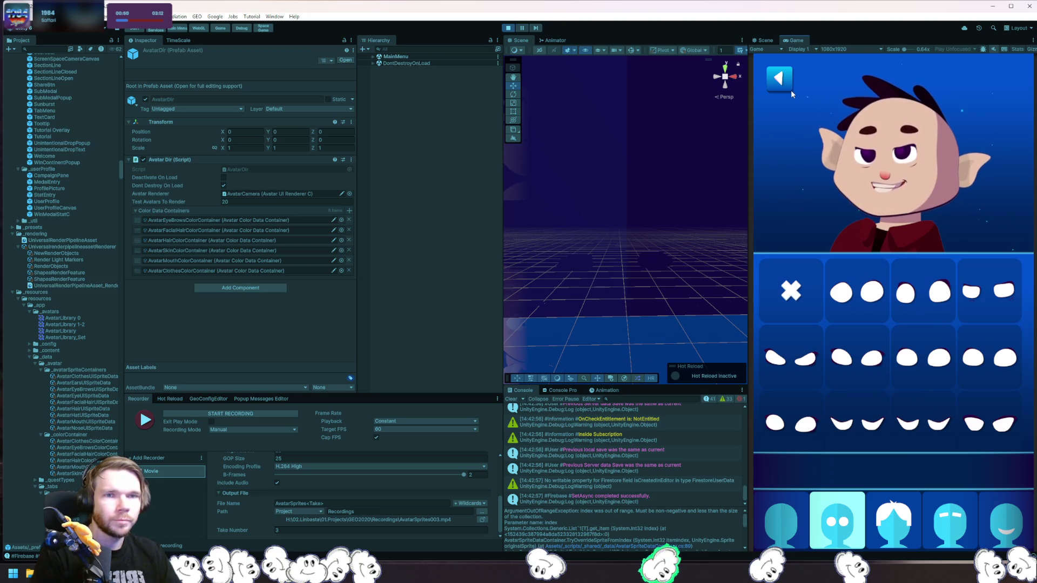
mouse_move(637, 81)
mouse_down()
mouse_move(646, 148)
mouse_move(624, 196)
mouse_move(624, 235)
mouse_up()
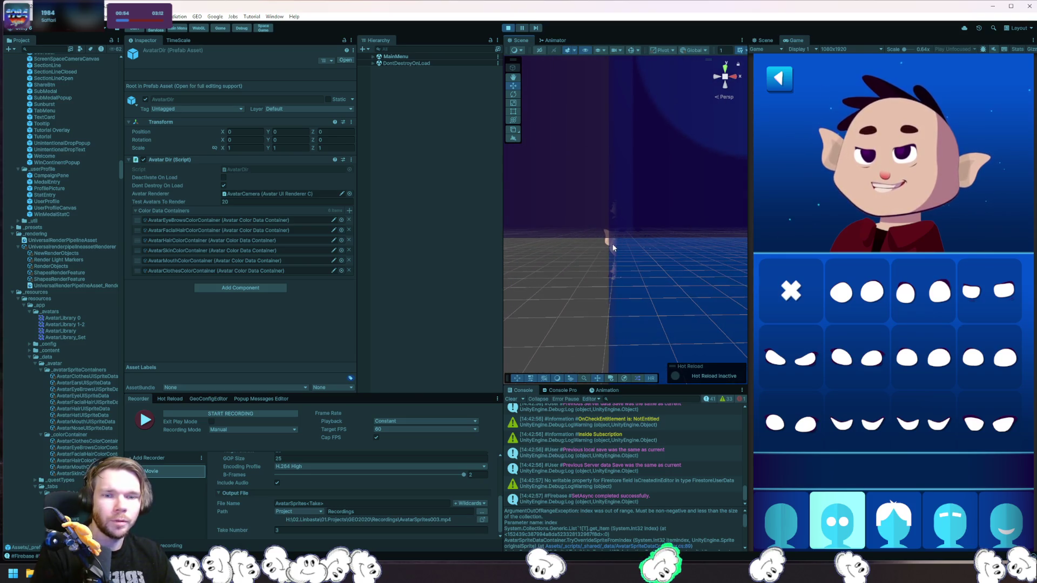
click(612, 243)
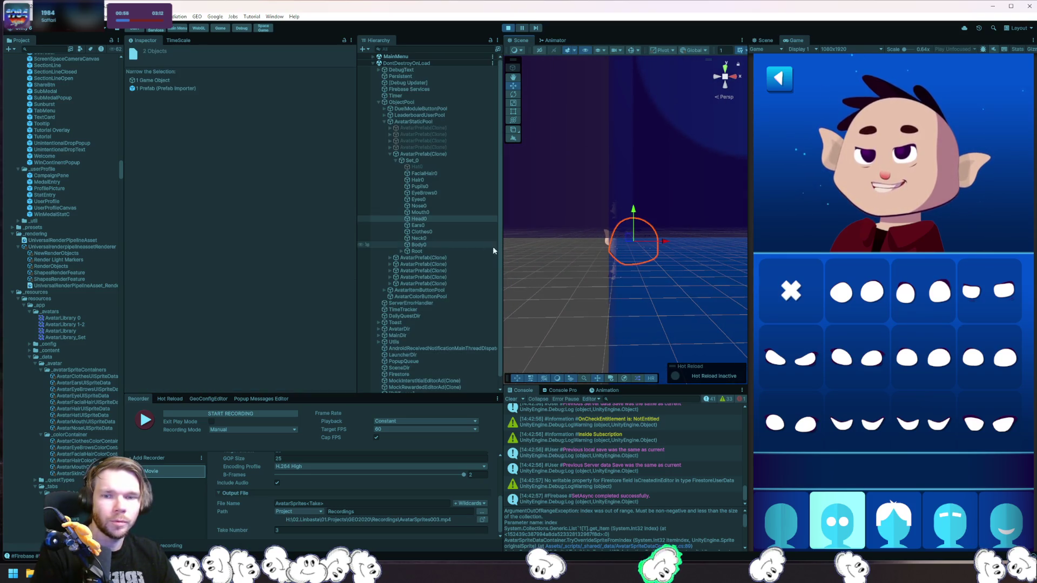
click(464, 154)
key(shift+h)
scroll(680, 292, up, 3)
scroll(616, 179, up, 5)
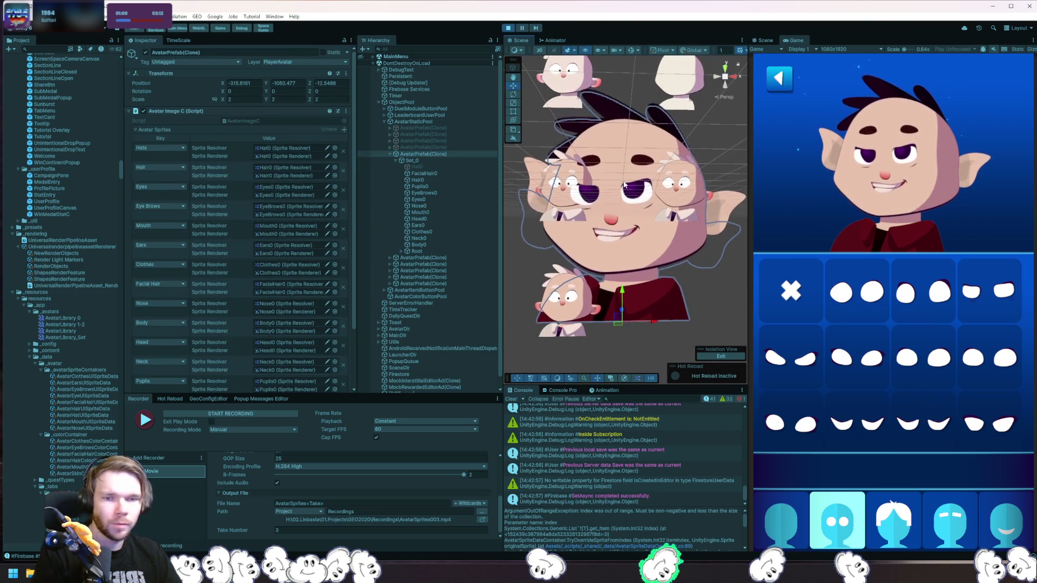
click(639, 194)
Test-move the R_Pupil bone, undo the move, and select the Eyes0 sprite.
drag(419, 199, 423, 257)
key(ctrl+z)
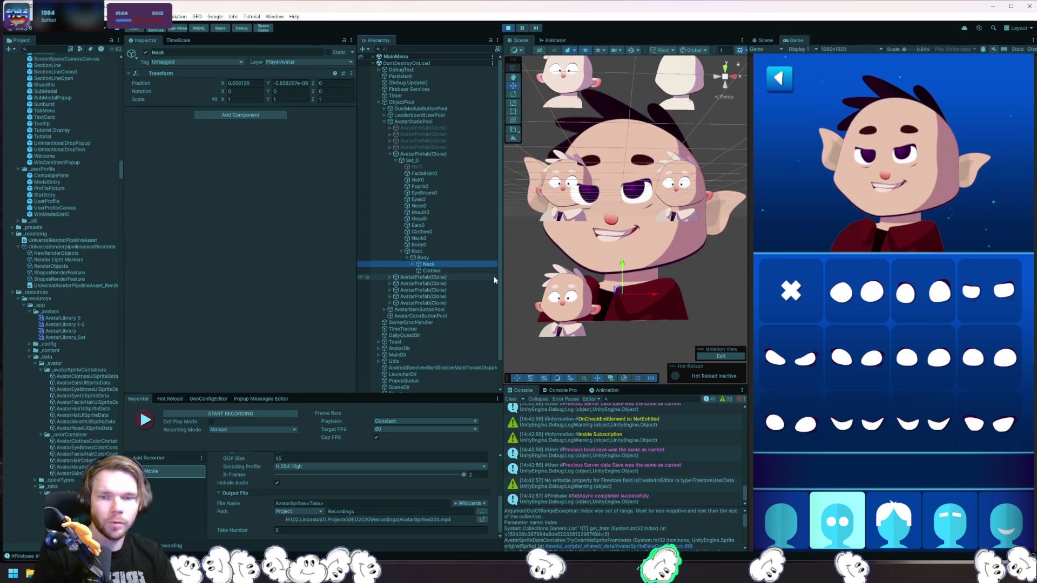
key(ctrl+z)
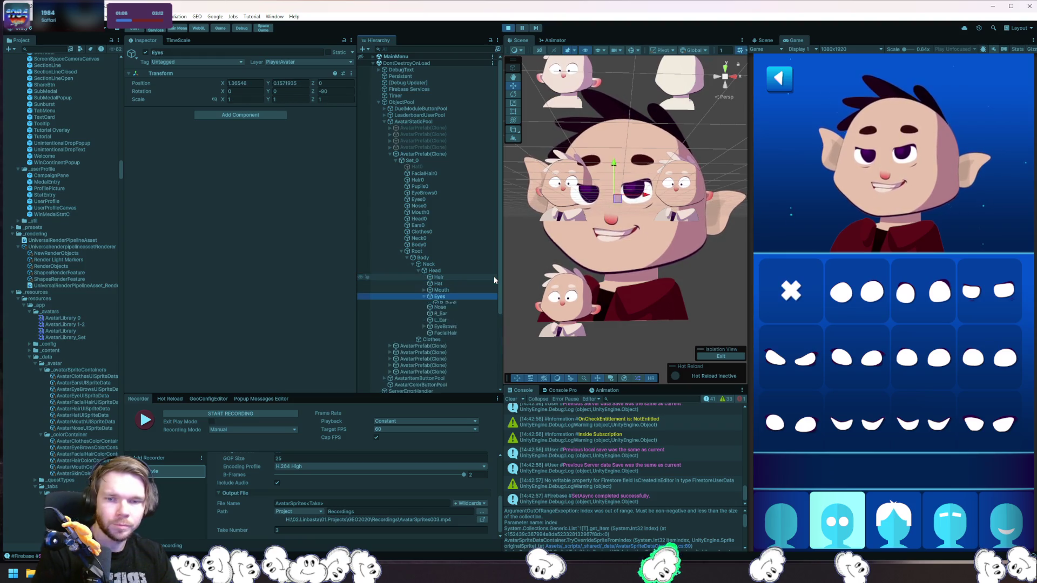
mouse_move(615, 192)
mouse_down()
mouse_move(652, 195)
mouse_move(573, 196)
mouse_move(637, 196)
mouse_move(590, 200)
mouse_up()
key(ctrl+z)
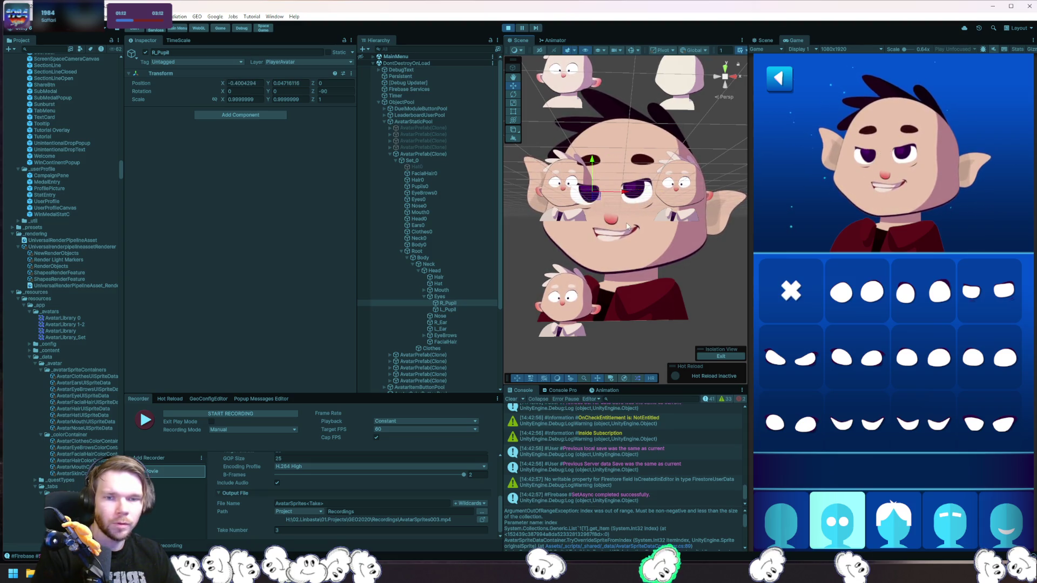
click(441, 297)
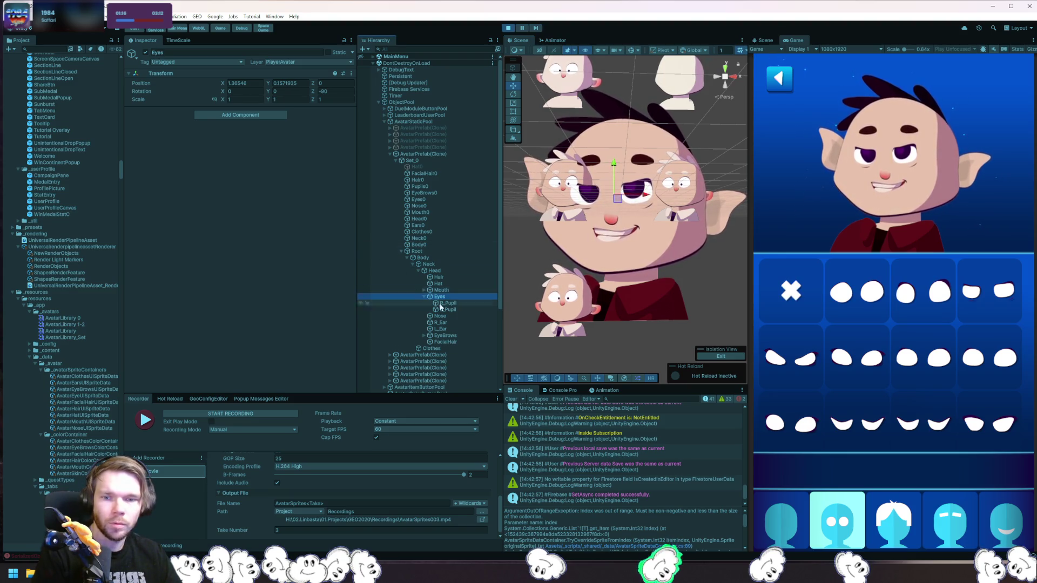
click(430, 198)
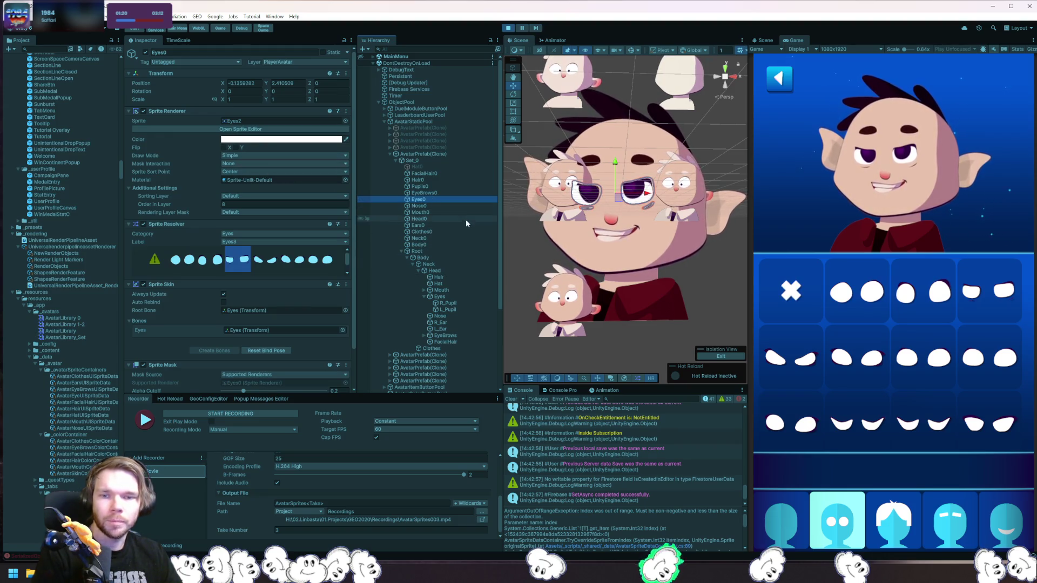
Set Pupils0's Mask Interaction to Visible Inside Mask and its Rendering Layer Mask to EyeMask only.
click(436, 186)
click(287, 164)
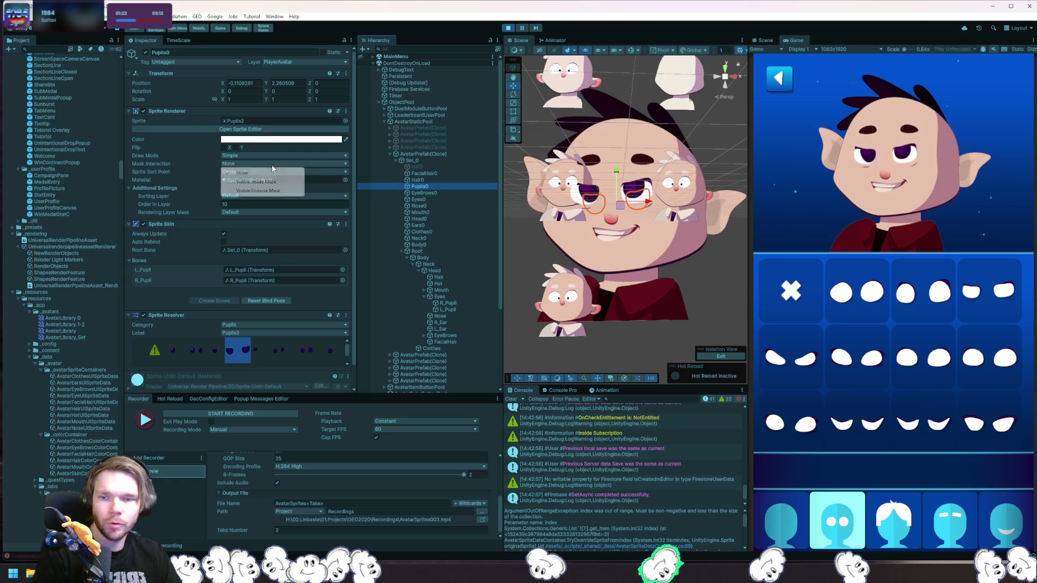
click(276, 184)
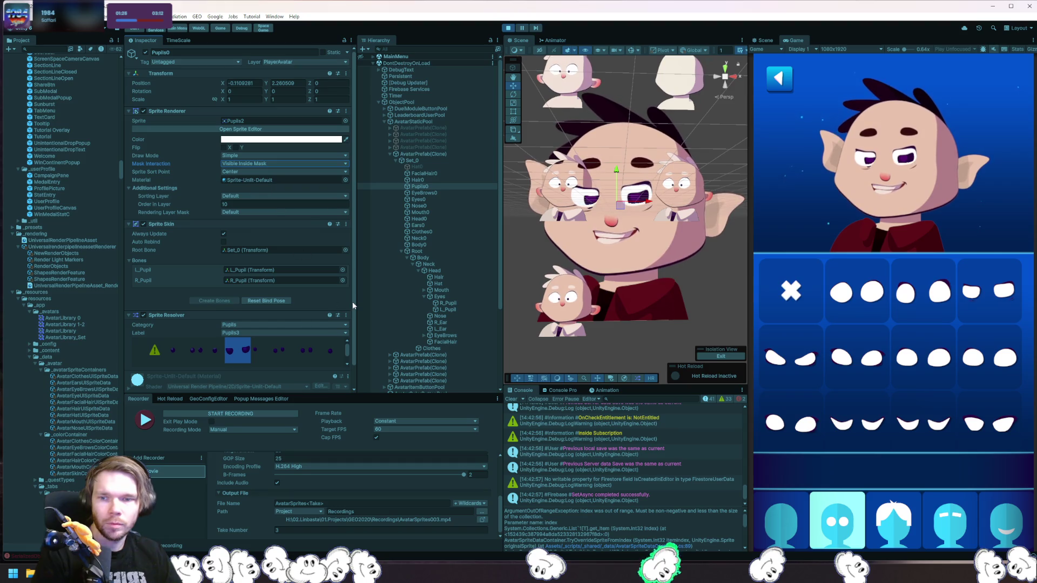
scroll(325, 303, down, 2)
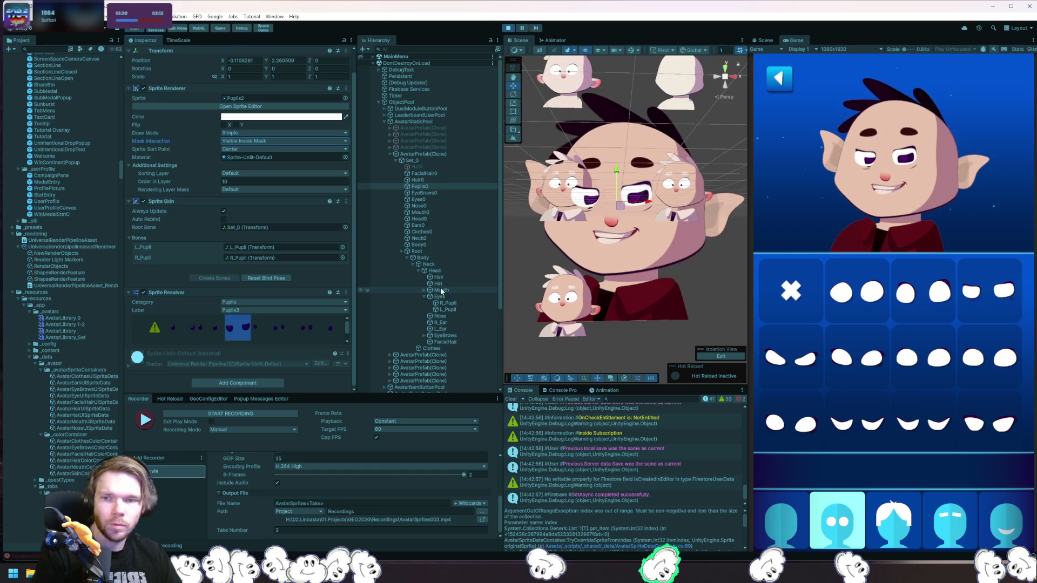
click(281, 191)
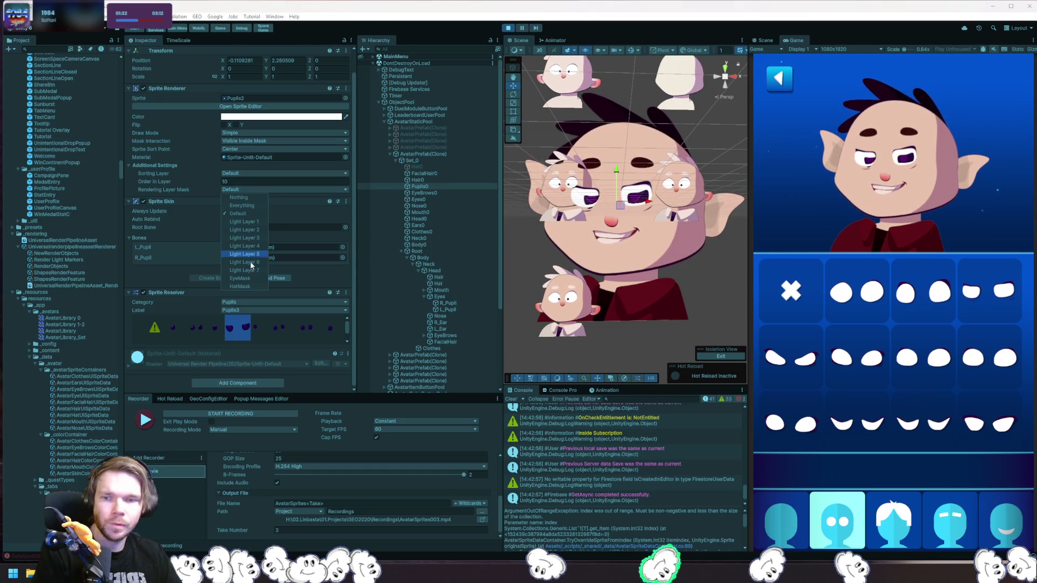
click(252, 278)
click(238, 214)
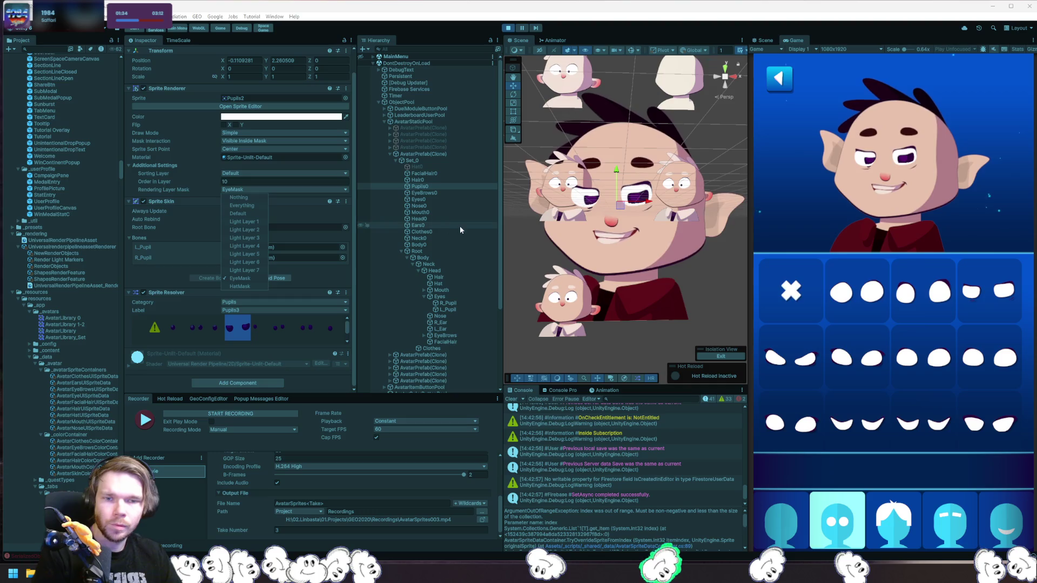
click(418, 225)
Lower Eyes0's sprite mask Alpha Cutoff to 0.
click(419, 199)
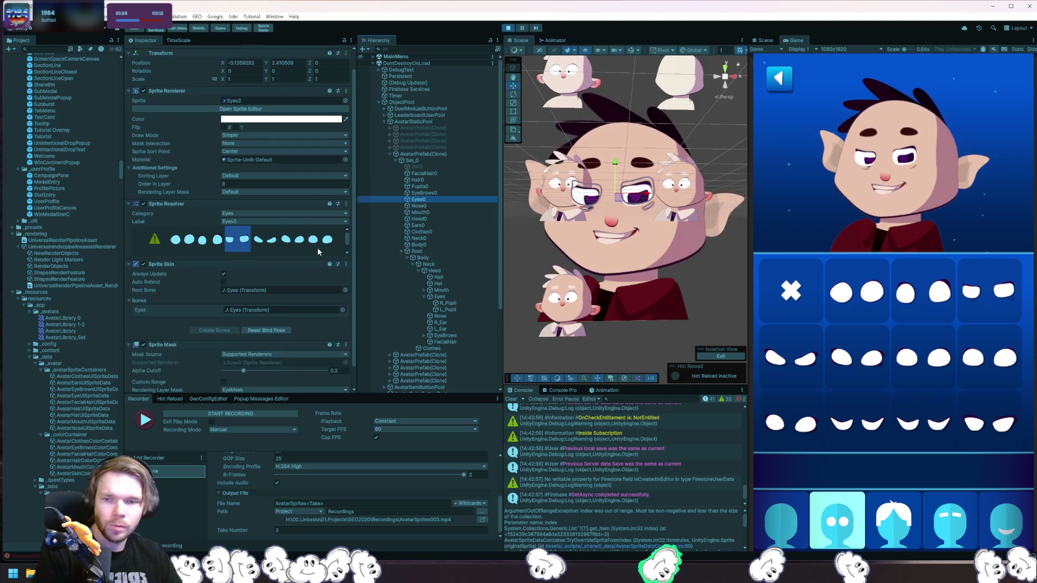
scroll(249, 200, down, 2)
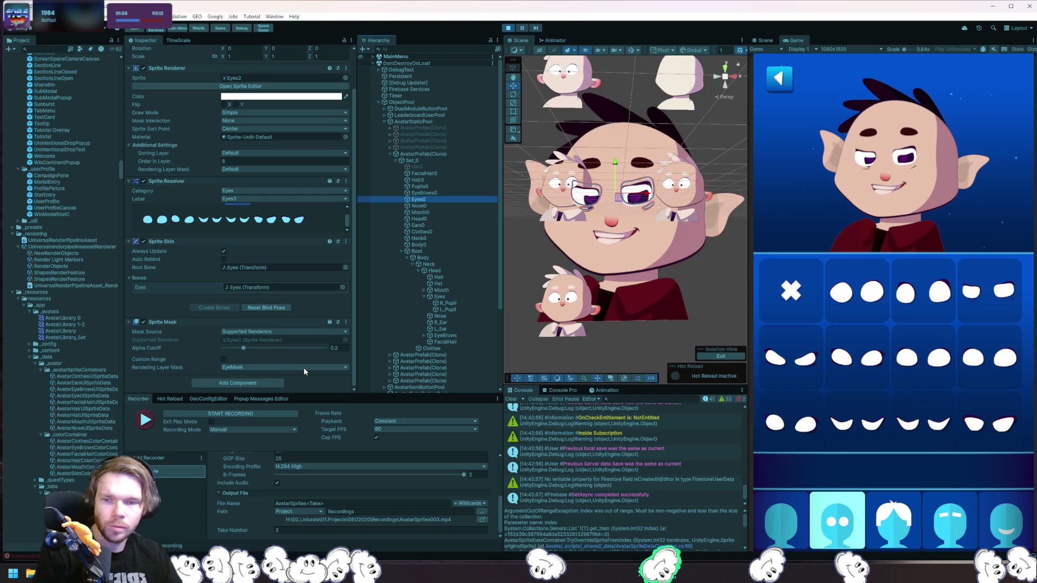
mouse_move(243, 347)
mouse_down()
mouse_move(214, 351)
mouse_move(466, 364)
mouse_up()
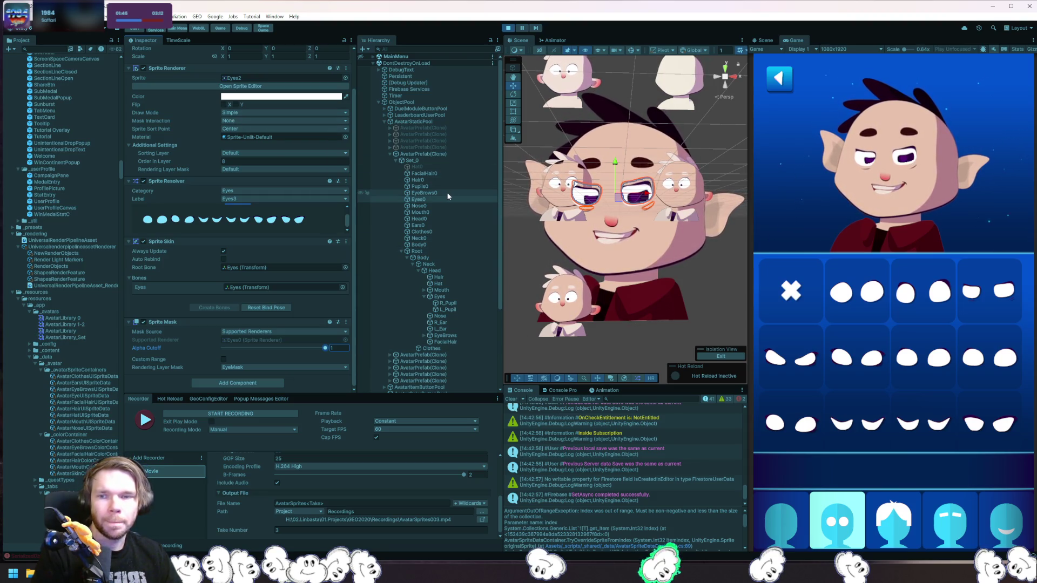
Revert Pupils0's Mask Interaction to None and stop play mode.
click(432, 191)
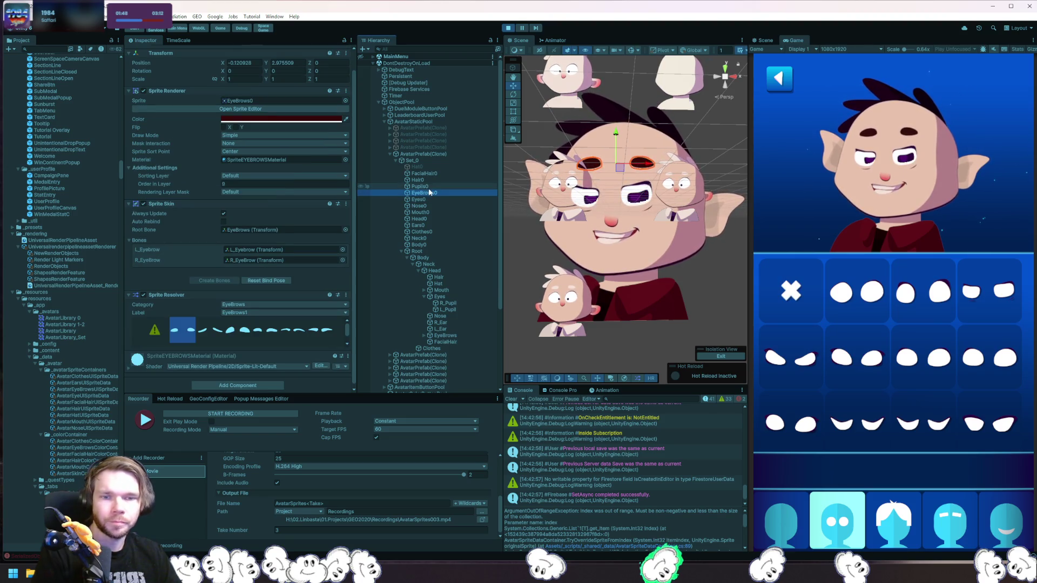
click(429, 187)
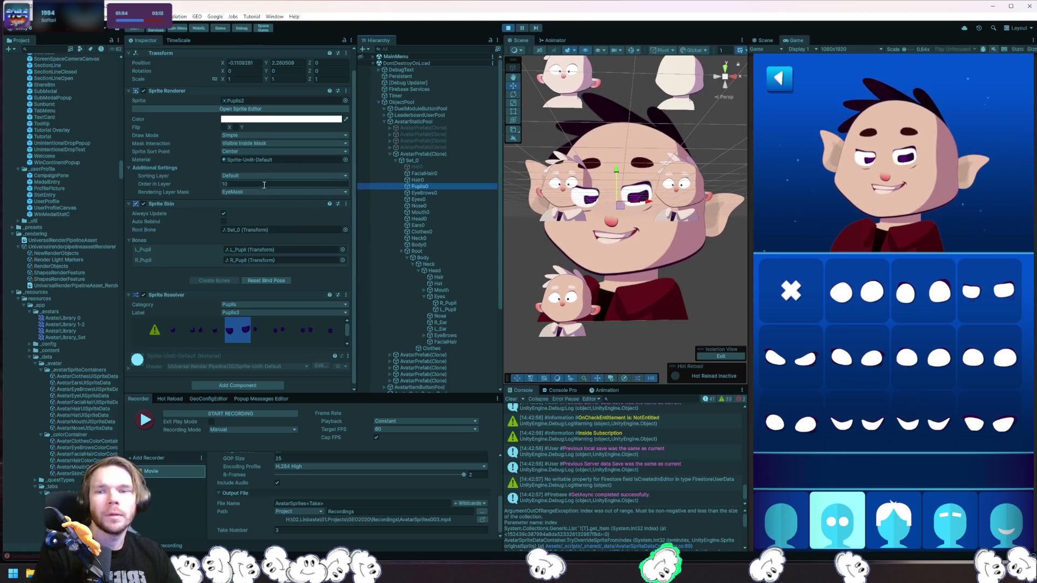
click(251, 147)
click(250, 145)
click(257, 151)
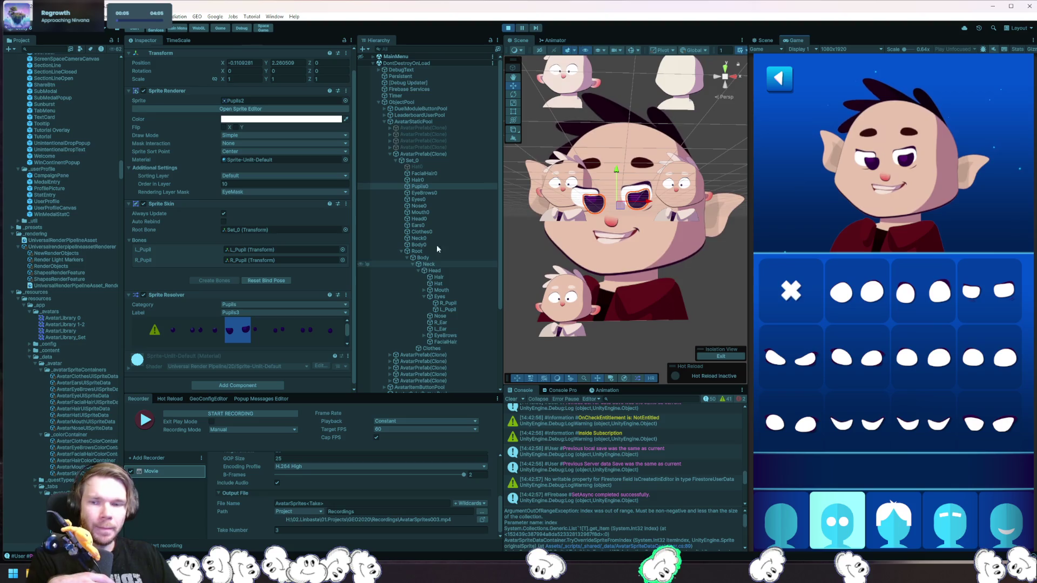
click(508, 27)
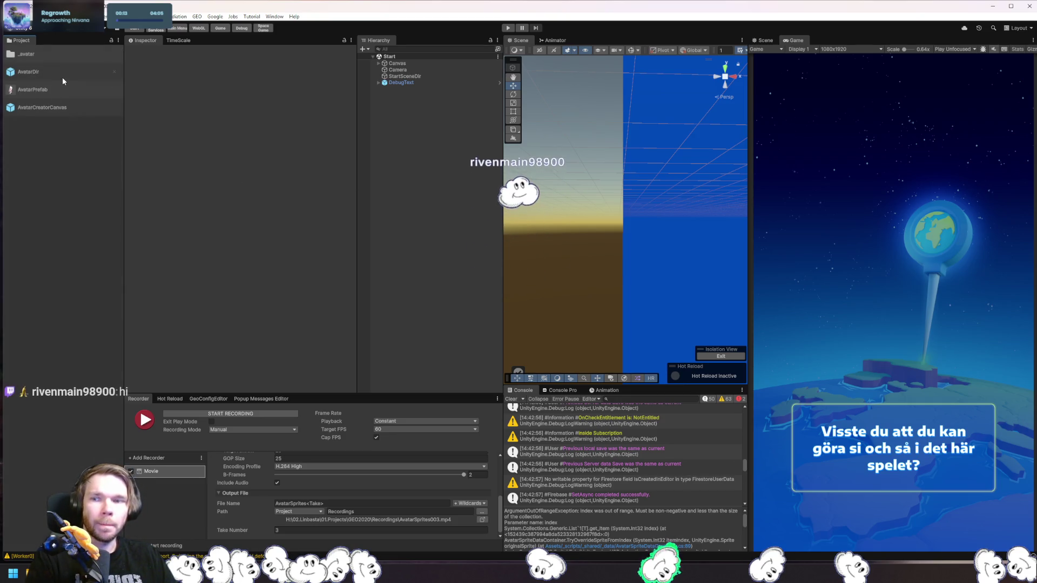
In the AvatarPrefab, make Pupils0 Visible Inside Mask with the EyeMask rendering layer.
double_click(44, 89)
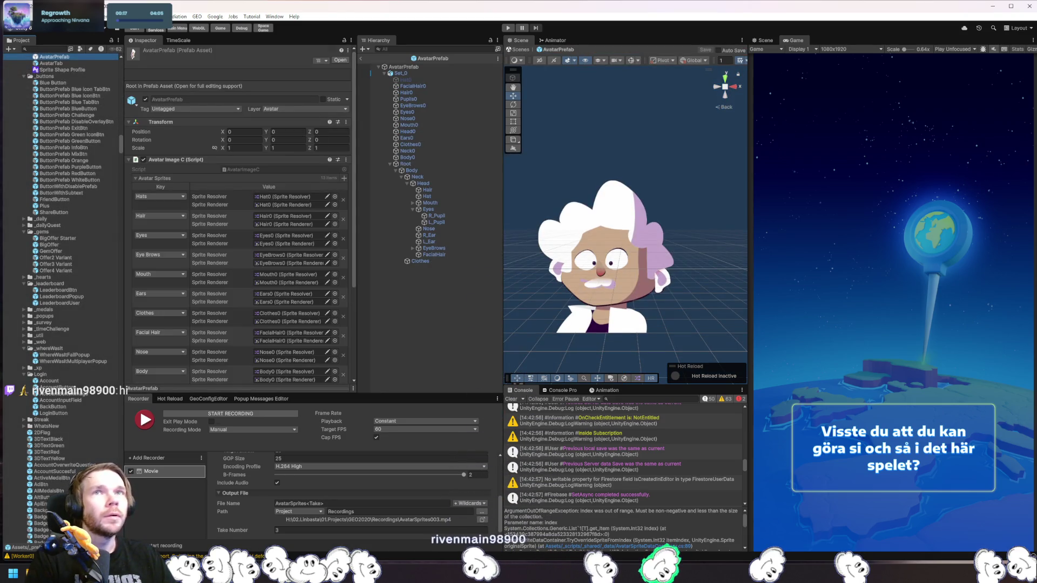
click(415, 126)
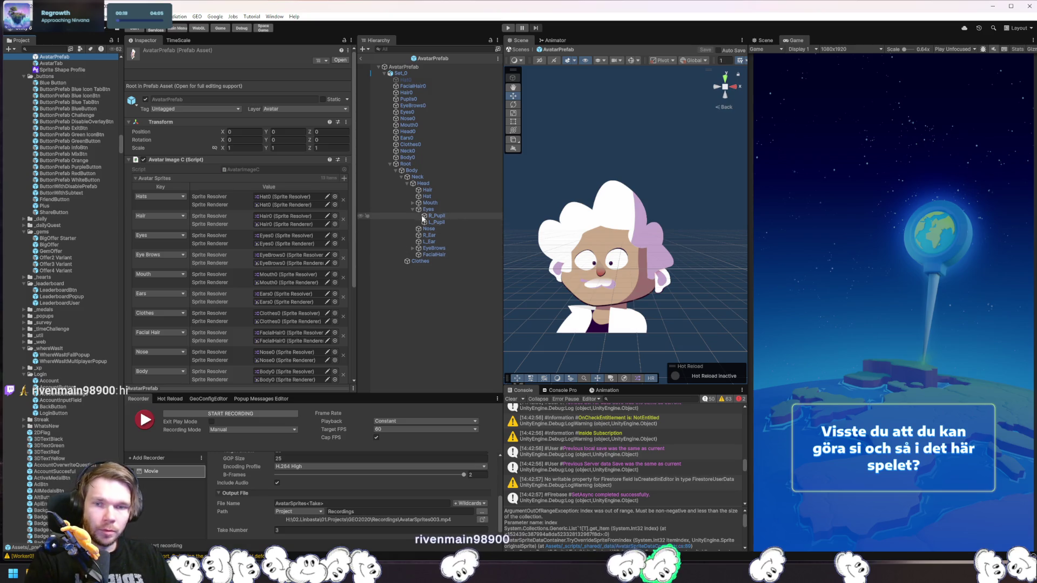
click(427, 99)
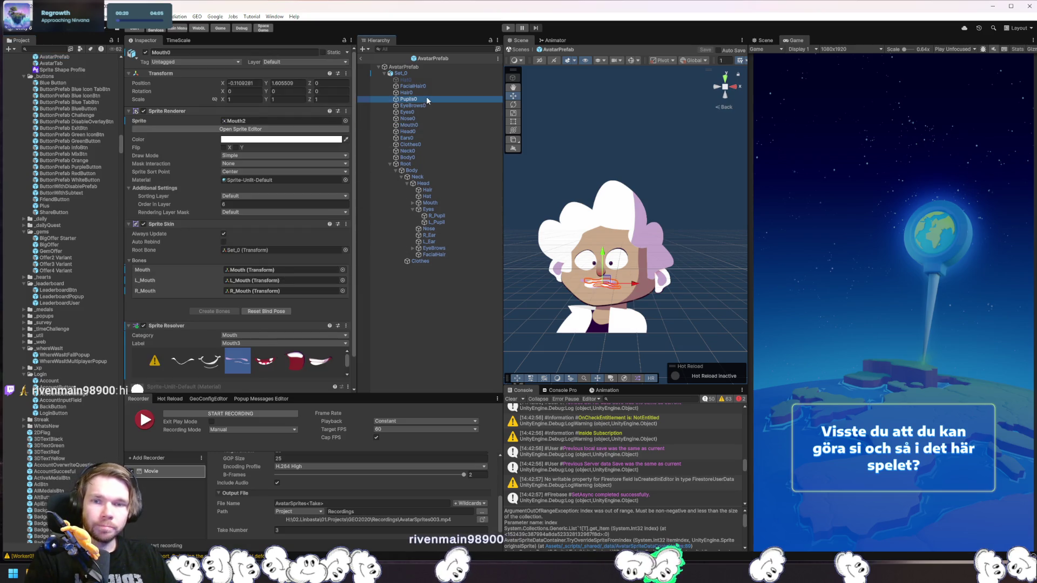
click(263, 164)
click(265, 181)
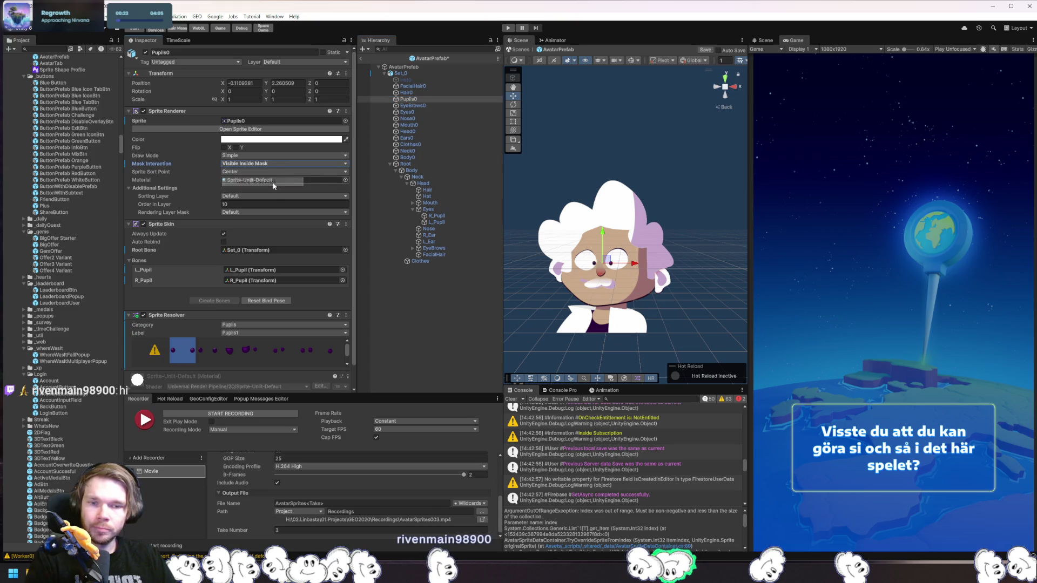
click(249, 211)
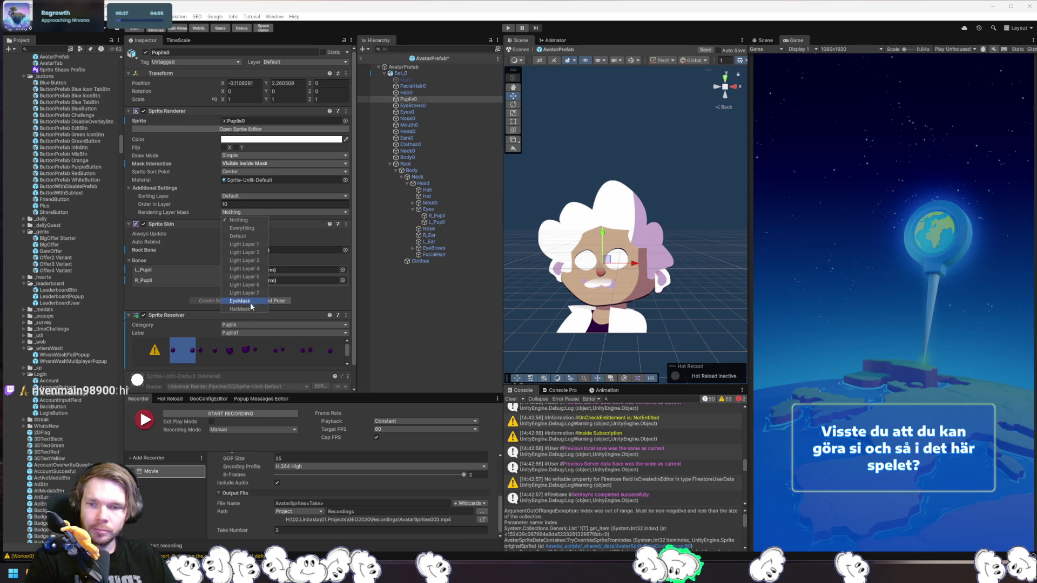
click(305, 218)
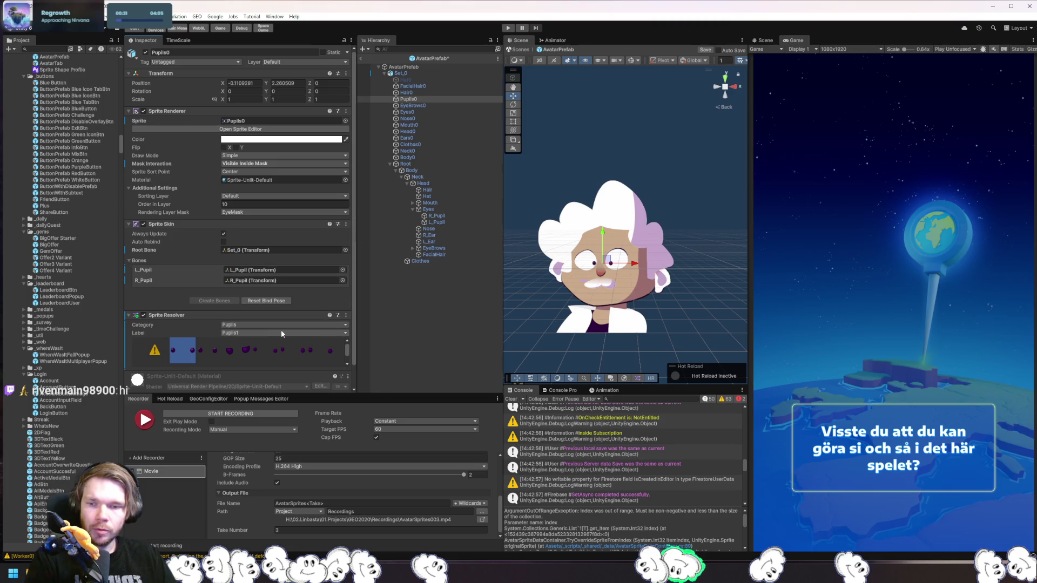
Raise the prefab Eyes0 sprite mask's Alpha Cutoff to 1.
click(424, 112)
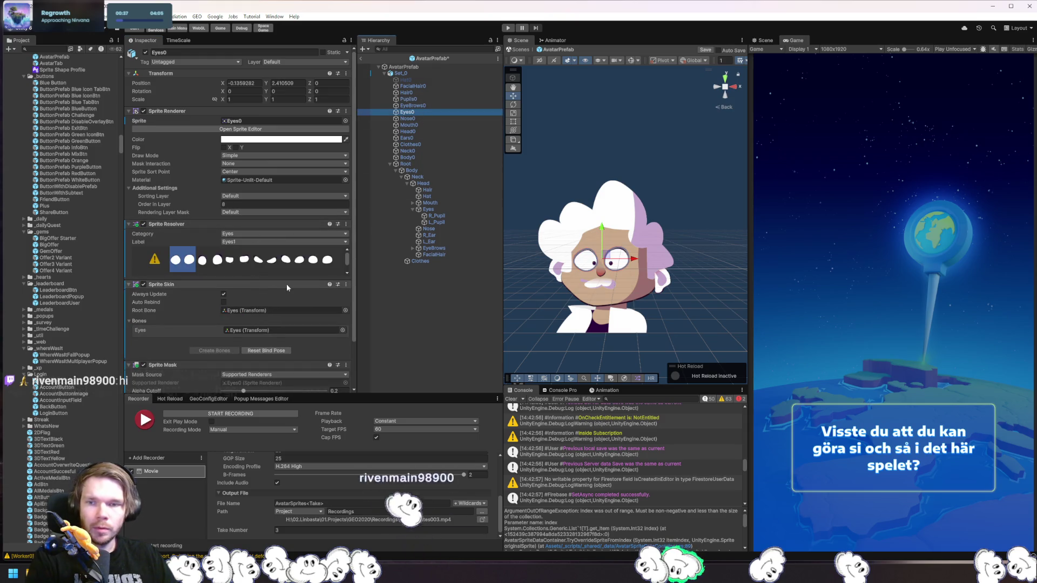
scroll(285, 283, down, 3)
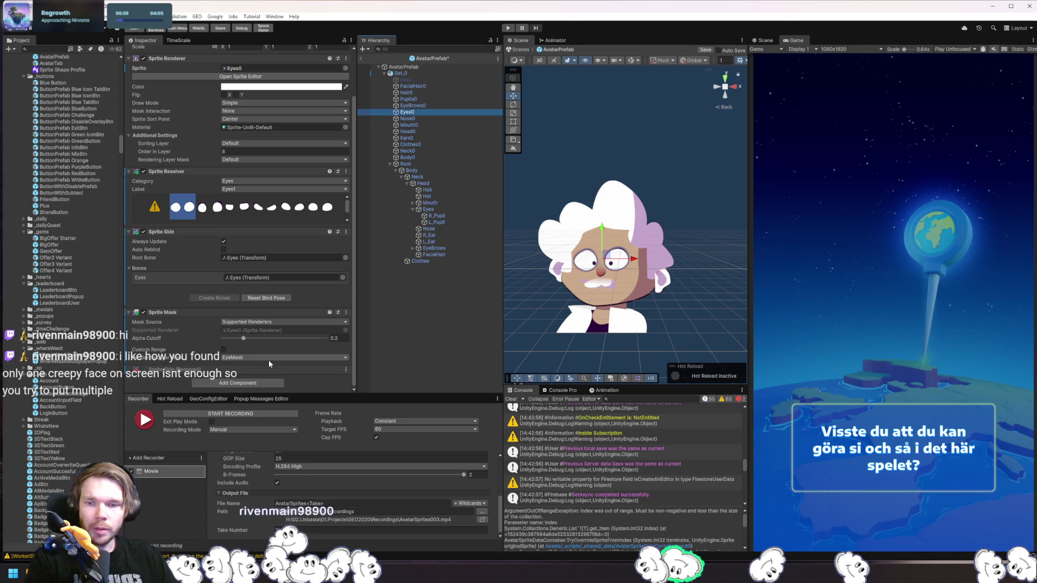
drag(245, 339, 349, 341)
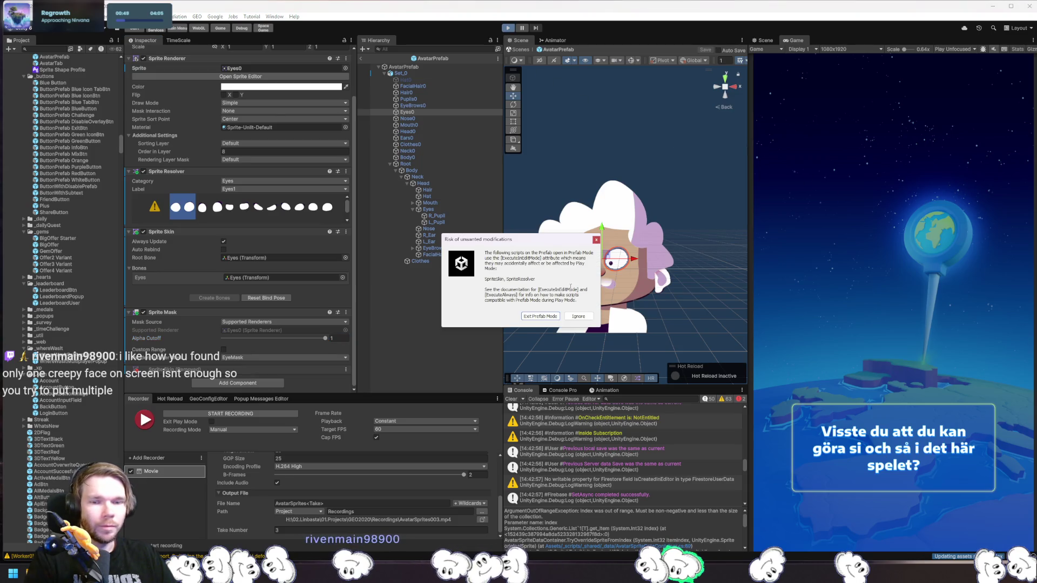
Exit Prefab Mode keeping the game running, open the avatar editor, and isolate the avatar's head.
click(542, 317)
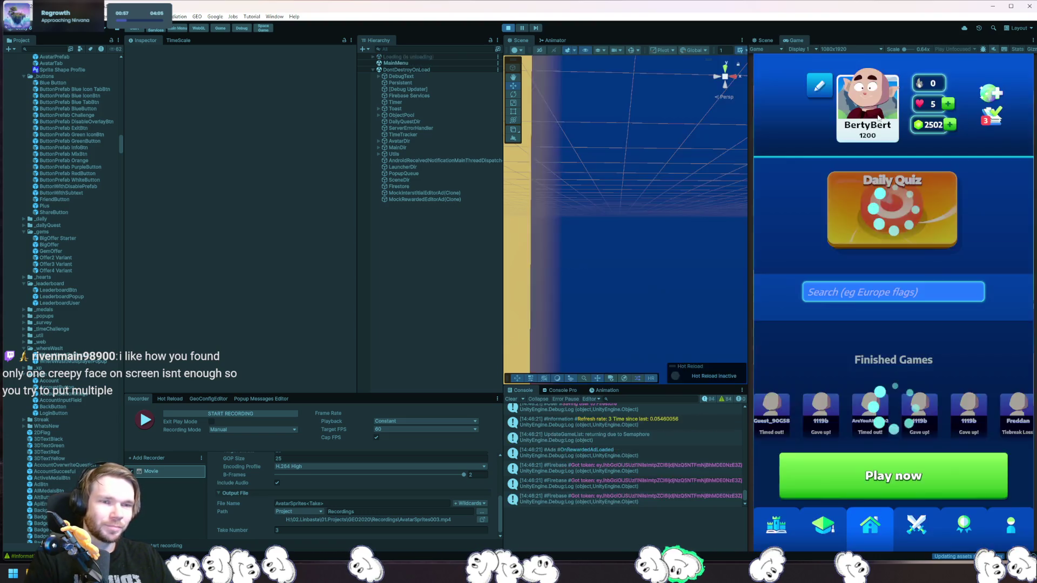
click(873, 104)
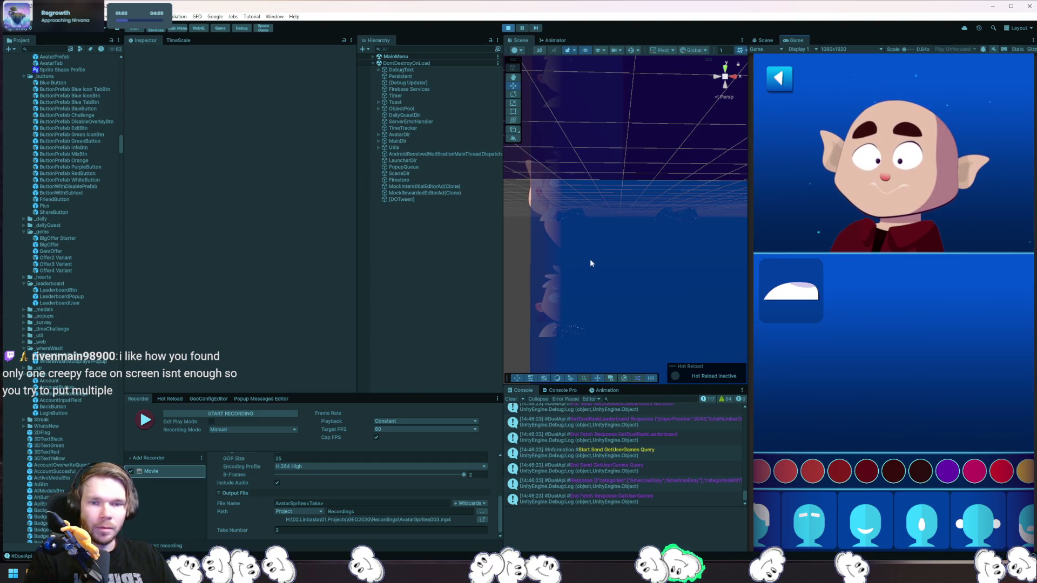
click(628, 279)
key(shift+h)
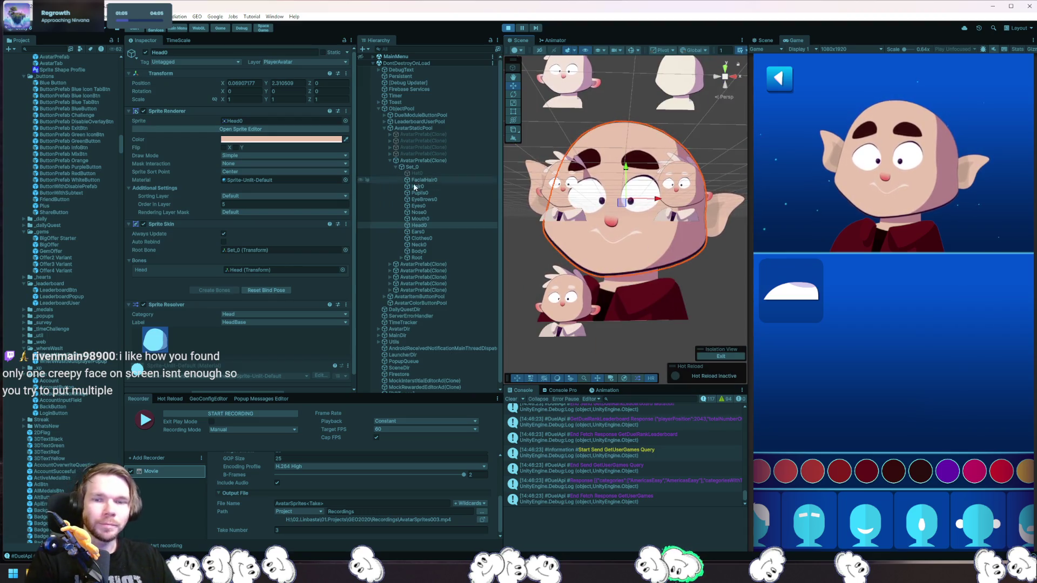
Expand AvatarPrefab(Clone) > Root > Body > Neck > Head > Eyes and select R_Pupil.
click(423, 161)
click(390, 161)
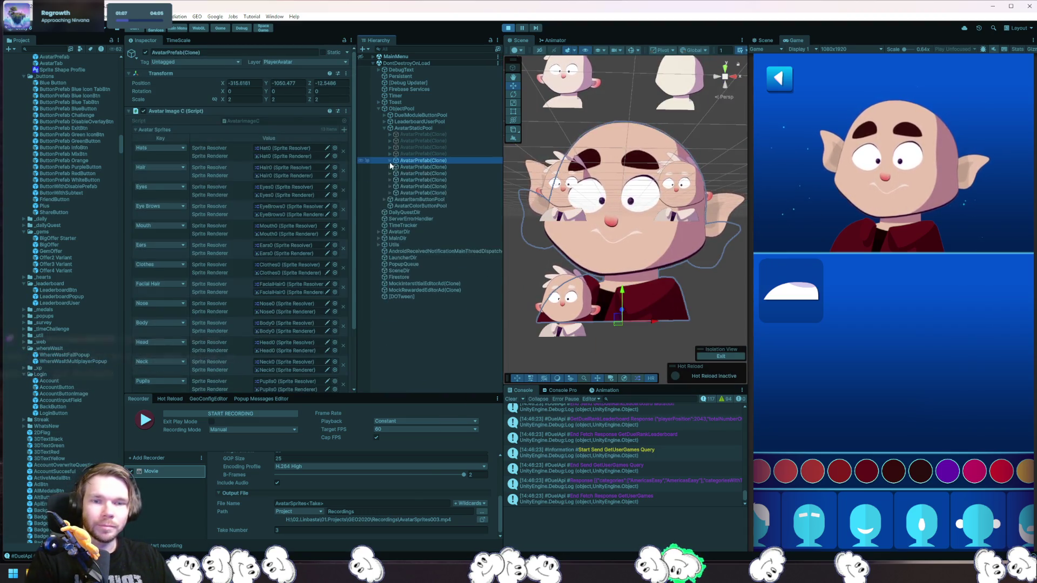
scroll(238, 216, down, 3)
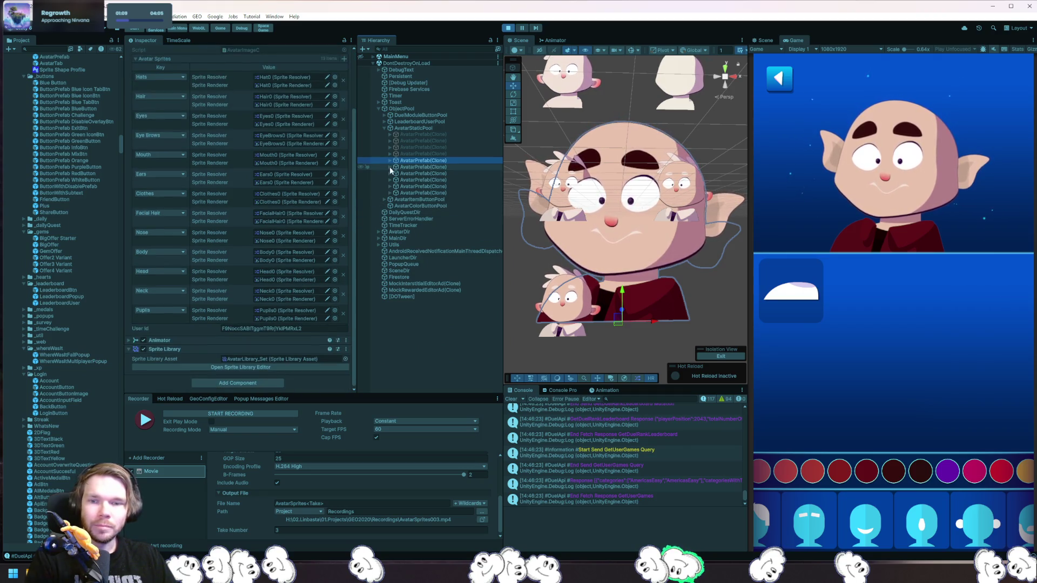
click(390, 161)
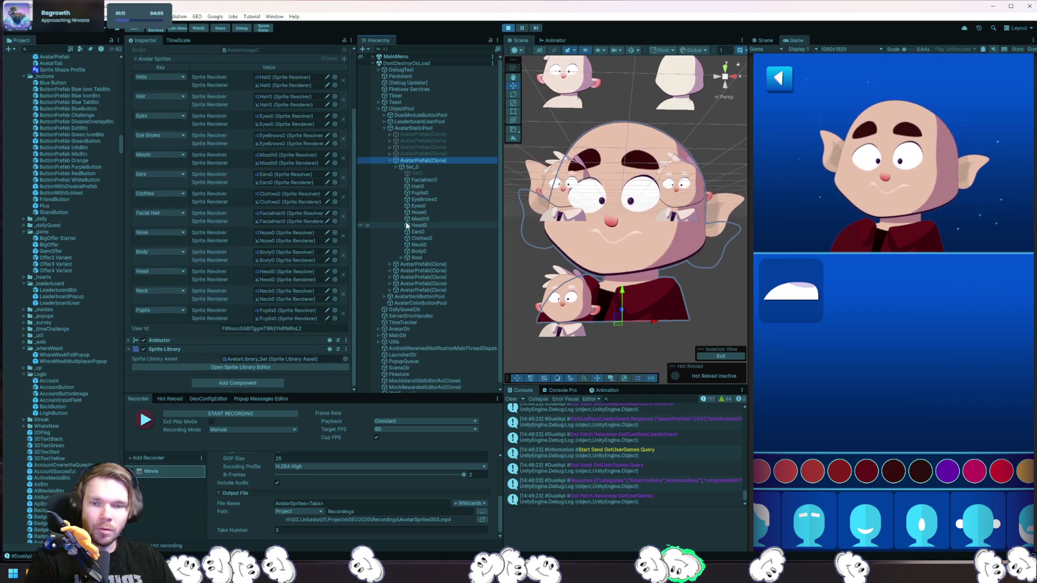
click(402, 258)
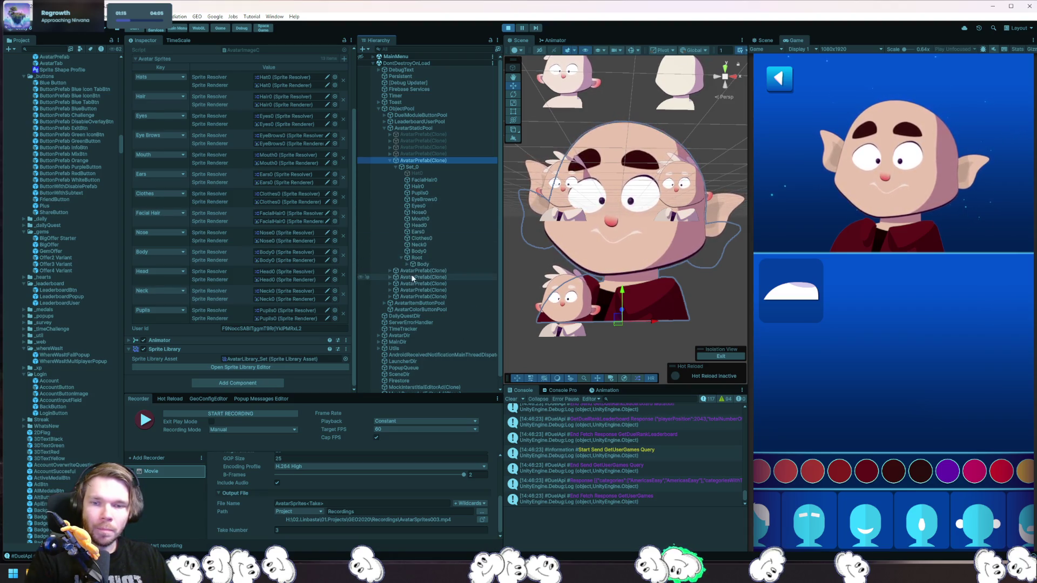
click(416, 271)
click(413, 264)
click(416, 271)
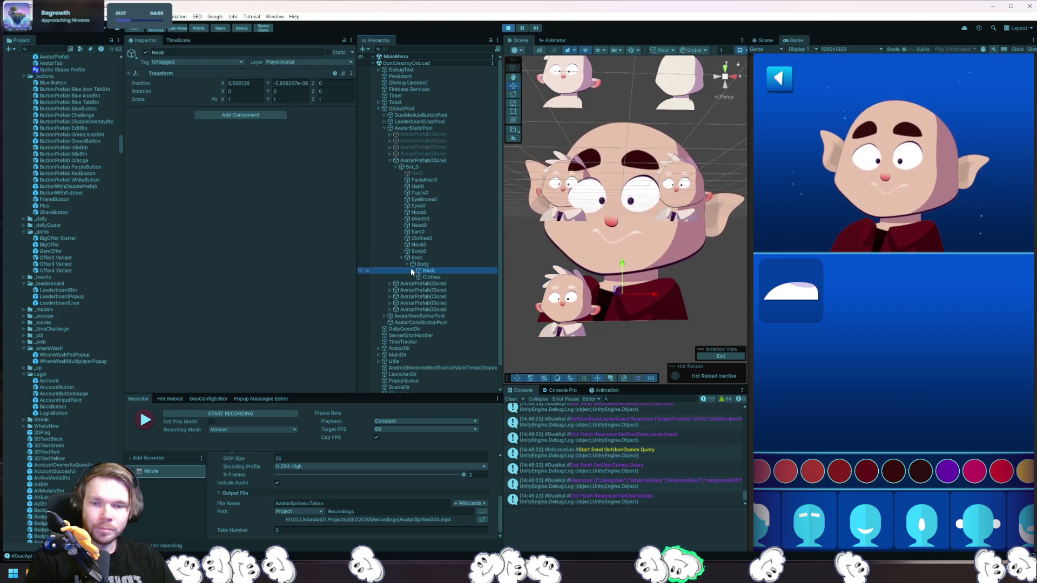
click(414, 271)
click(425, 303)
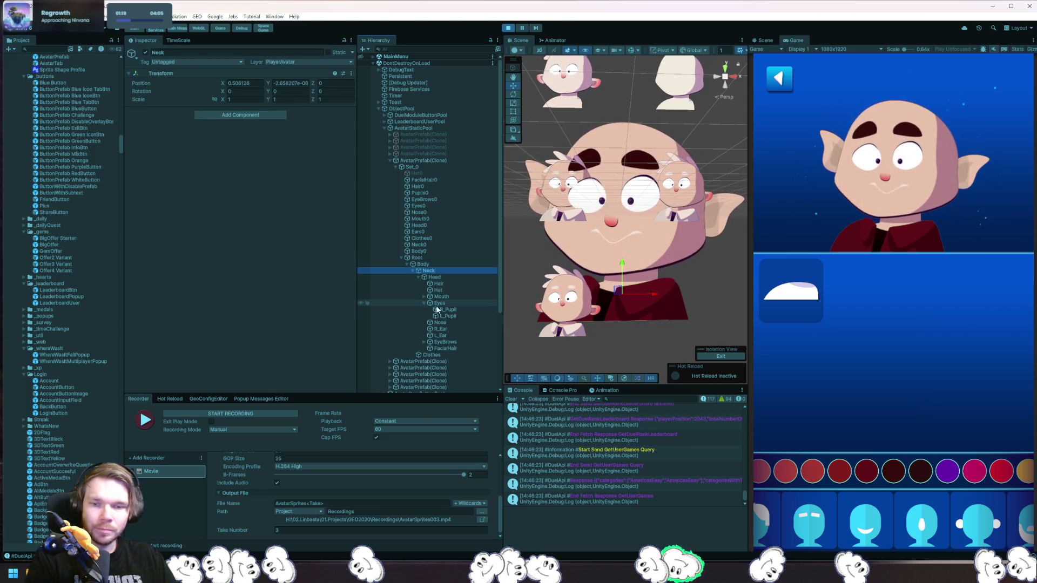
click(448, 310)
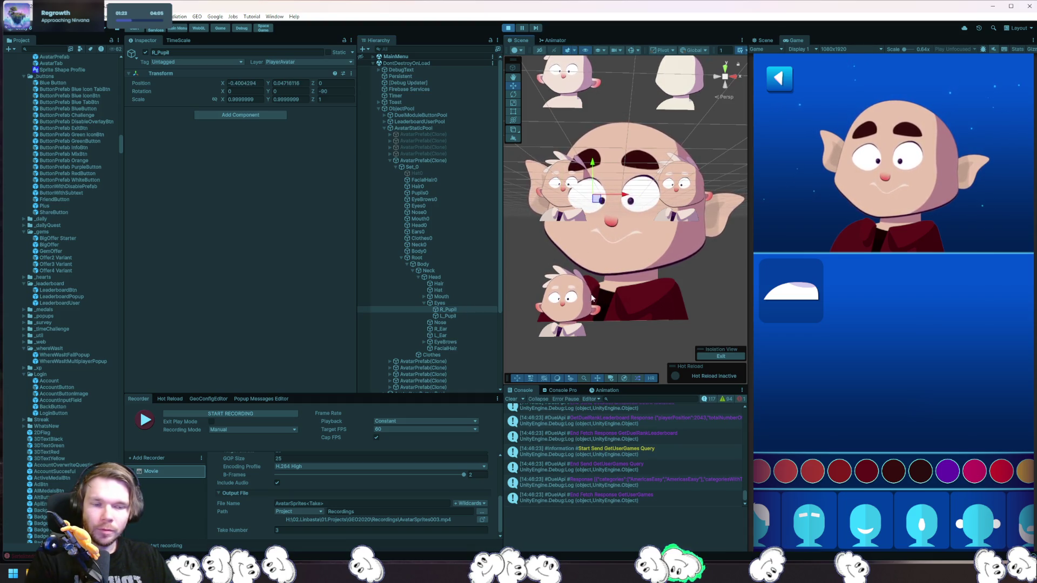
Give the avatar rounder eyes and nudge R_Pupil slightly to the right.
scroll(1002, 532, up, 2)
click(830, 526)
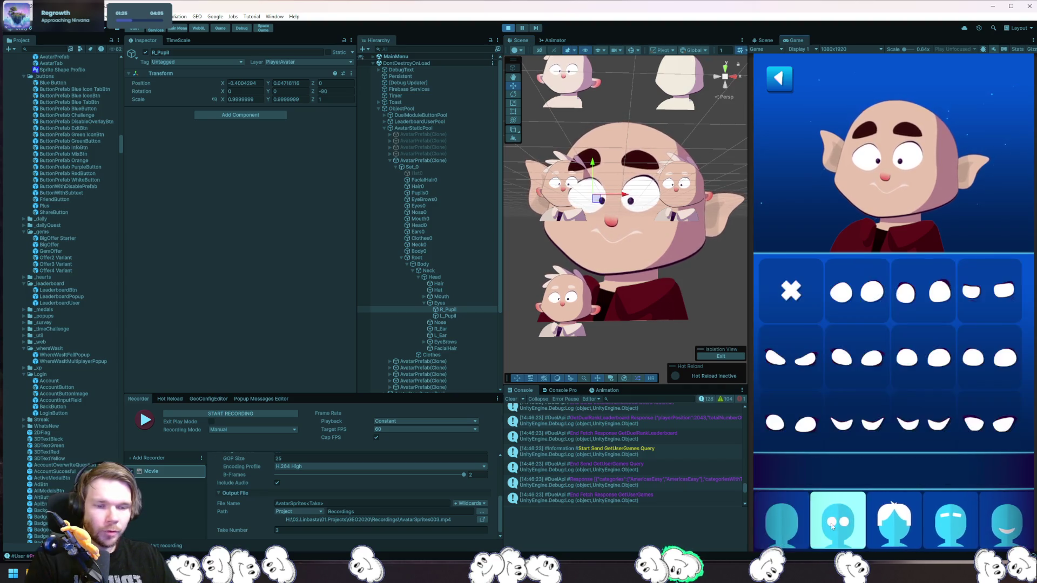
click(920, 298)
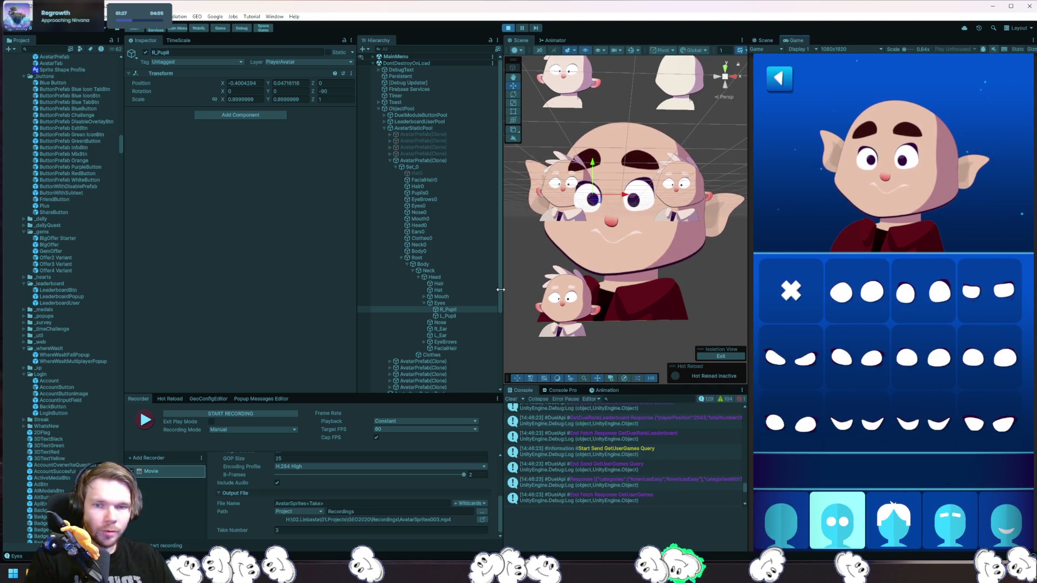
mouse_move(609, 193)
mouse_down()
mouse_move(636, 198)
mouse_move(611, 194)
mouse_up()
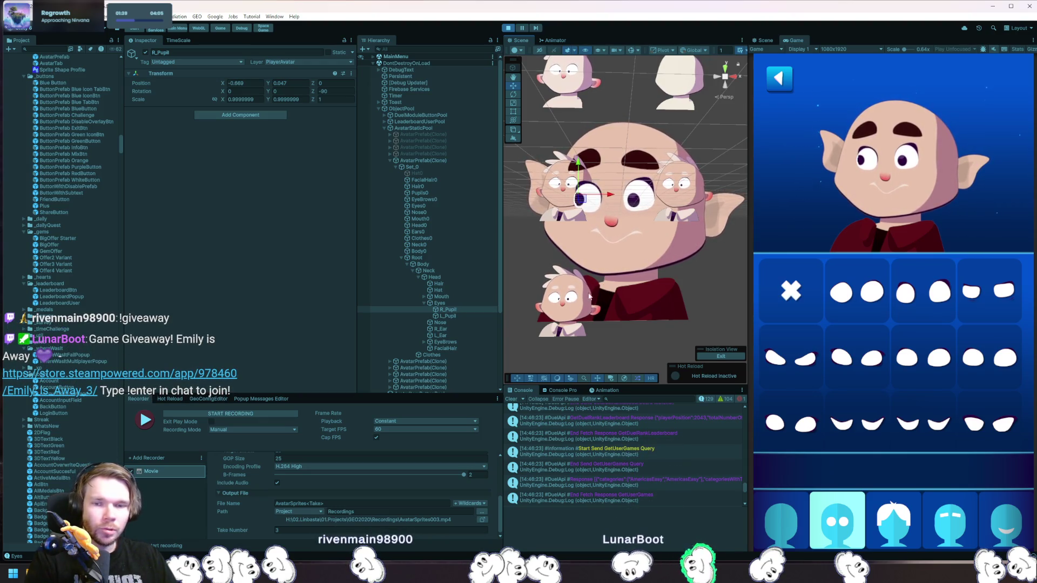
click(438, 205)
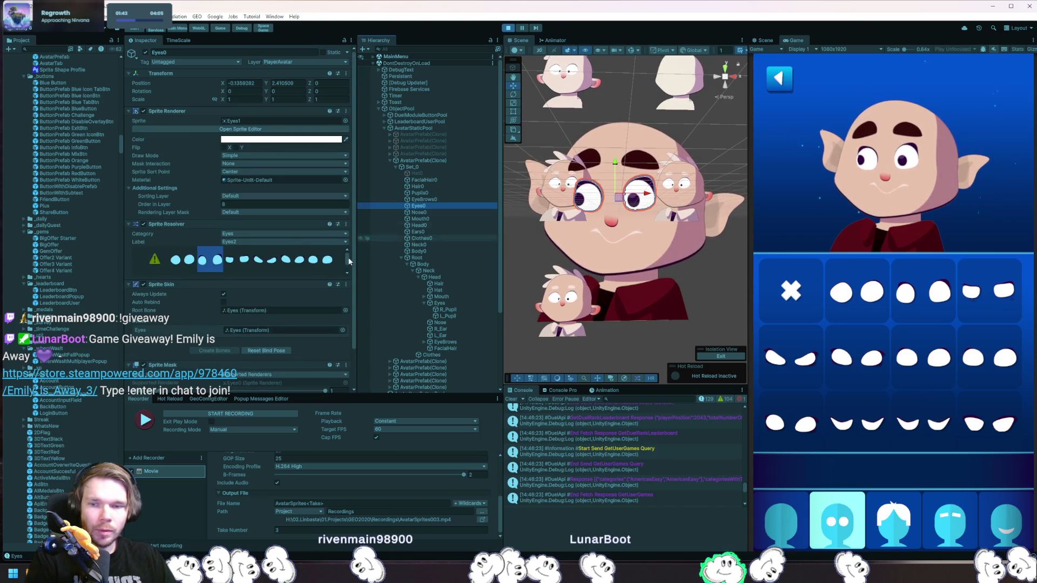
Try Eyes0's Alpha Cutoff and Custom Range settings, settling the cutoff at 0.166.
scroll(324, 281, down, 2)
drag(325, 348, 230, 348)
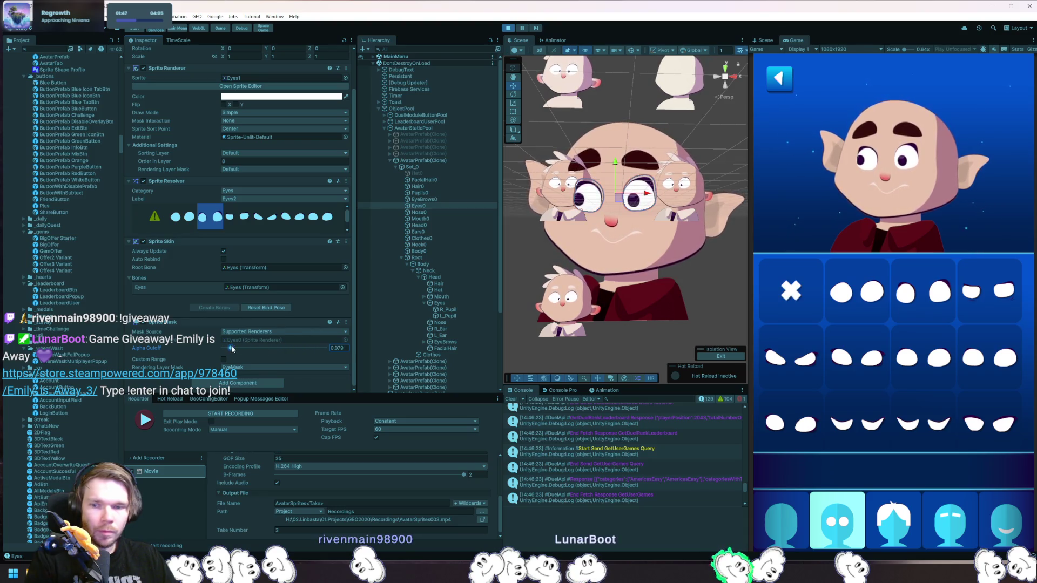
click(222, 348)
click(224, 360)
scroll(244, 359, down, 2)
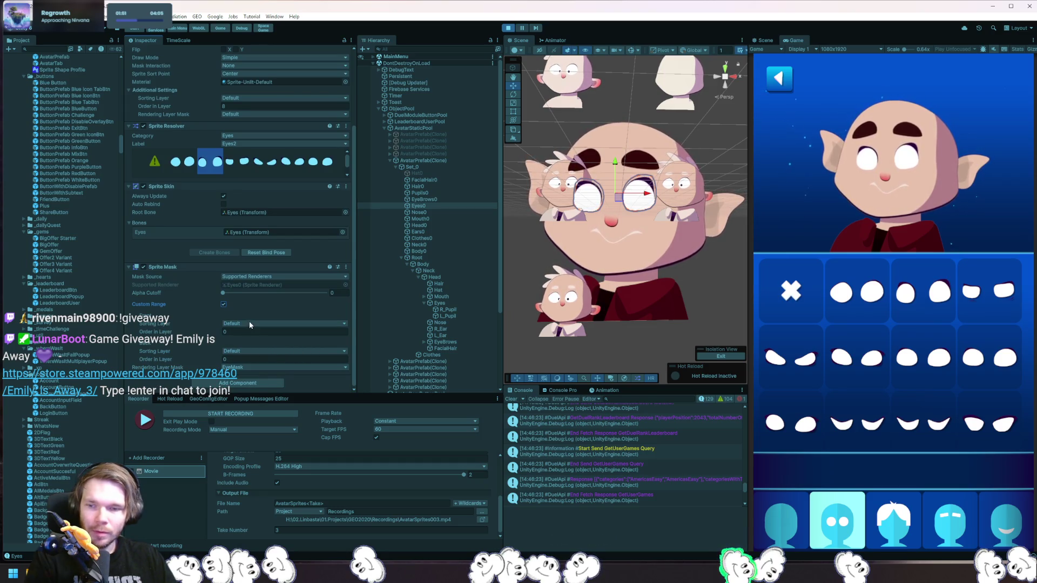
click(223, 306)
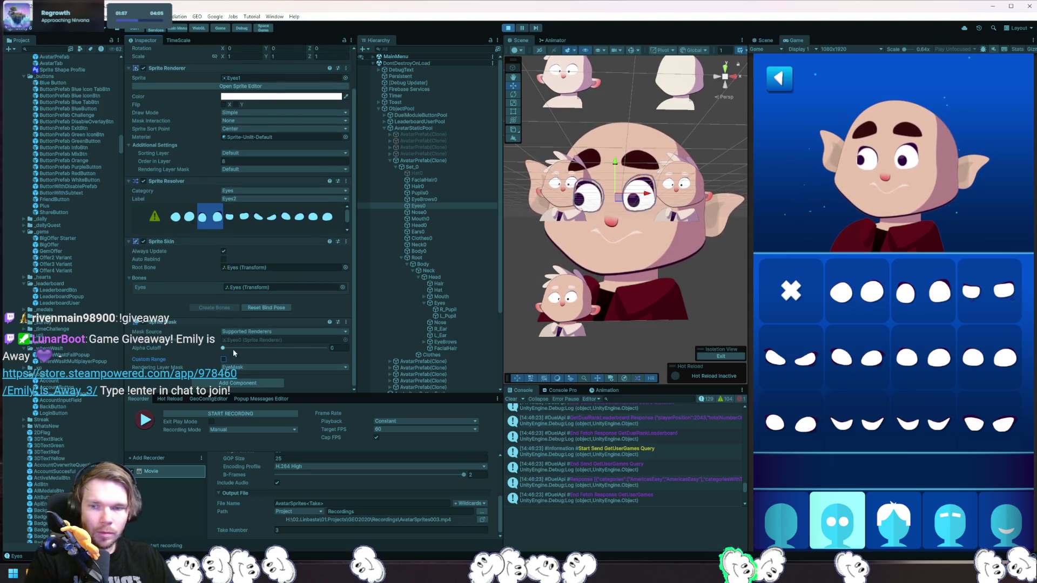
drag(226, 349, 249, 349)
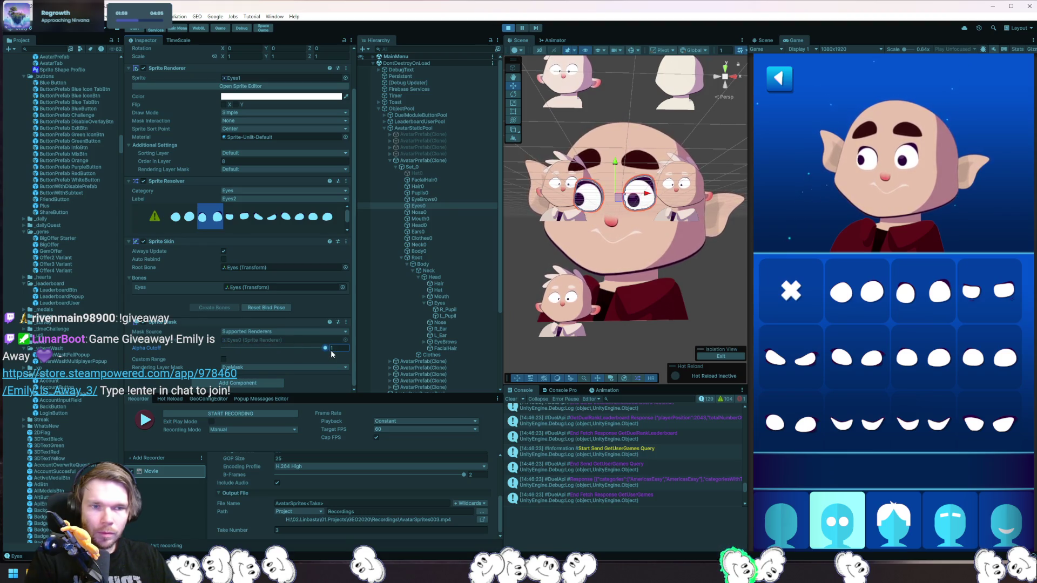
drag(331, 350, 239, 349)
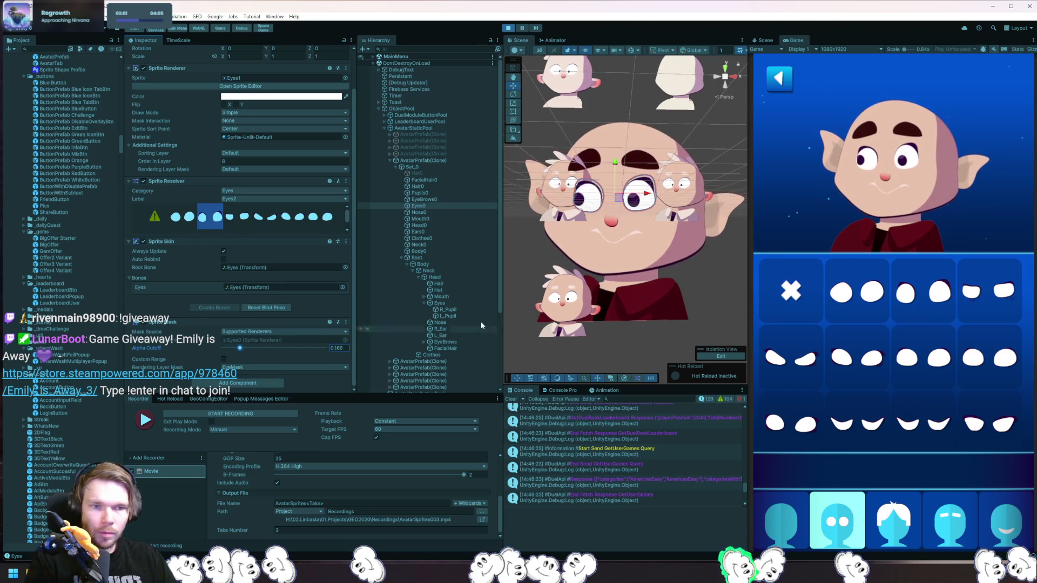
scroll(651, 218, up, 6)
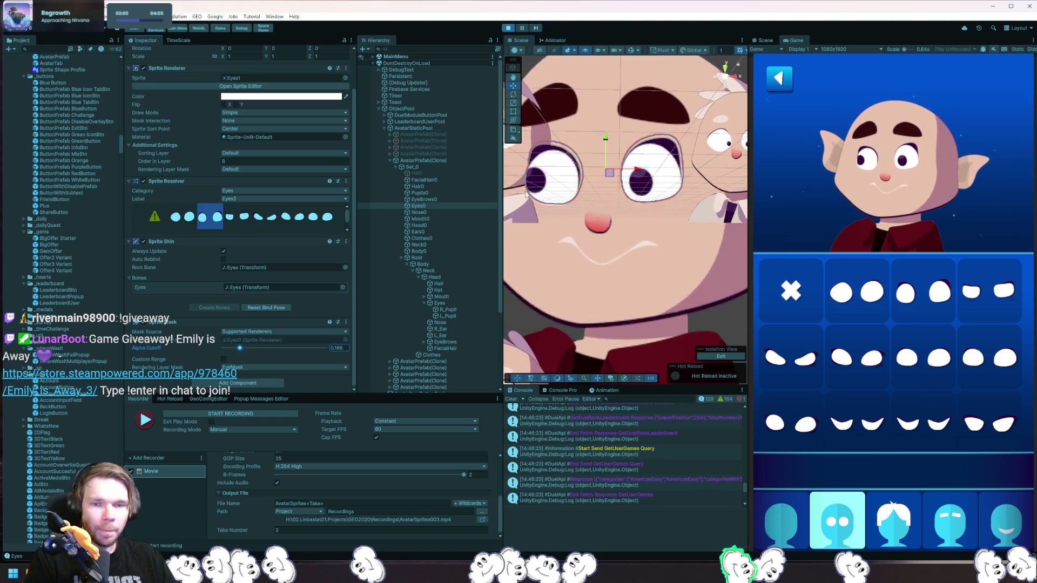
Compare Eyes0's sprite variants, keep Mask Source as Supported Renderers, and select R_Pupil.
scroll(651, 218, up, 8)
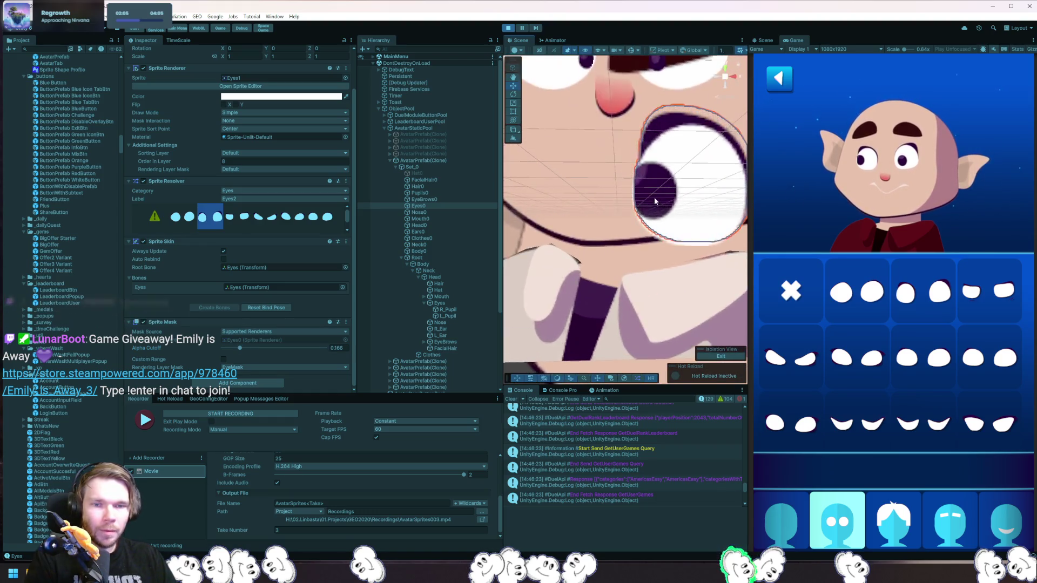
scroll(618, 225, up, 5)
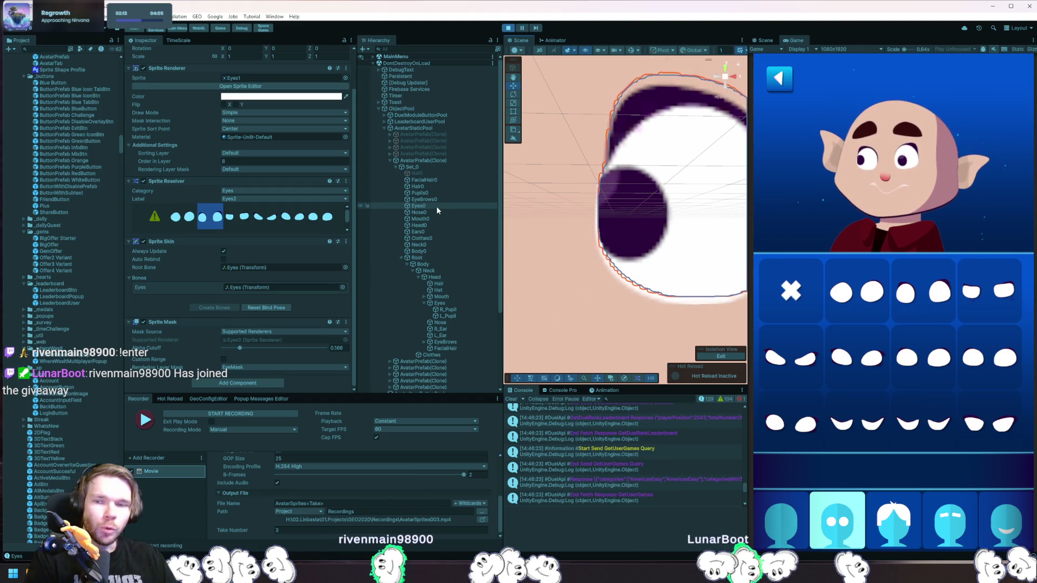
click(242, 222)
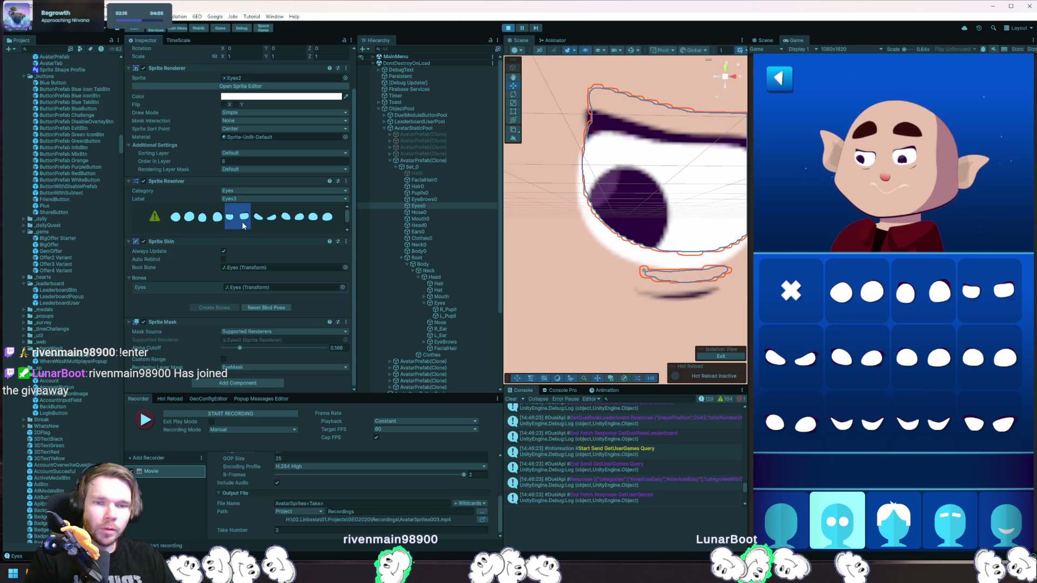
click(212, 223)
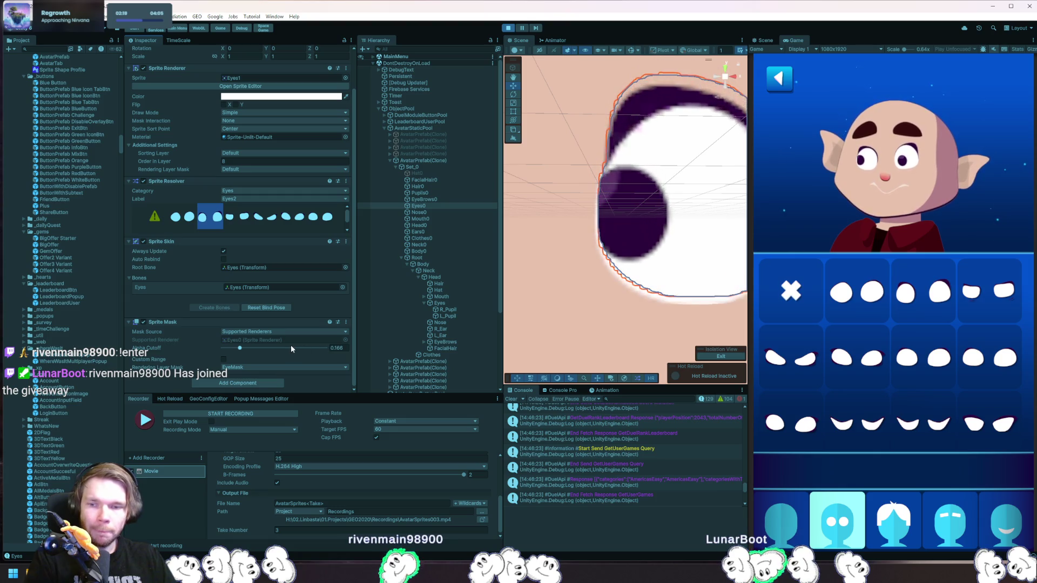
click(269, 332)
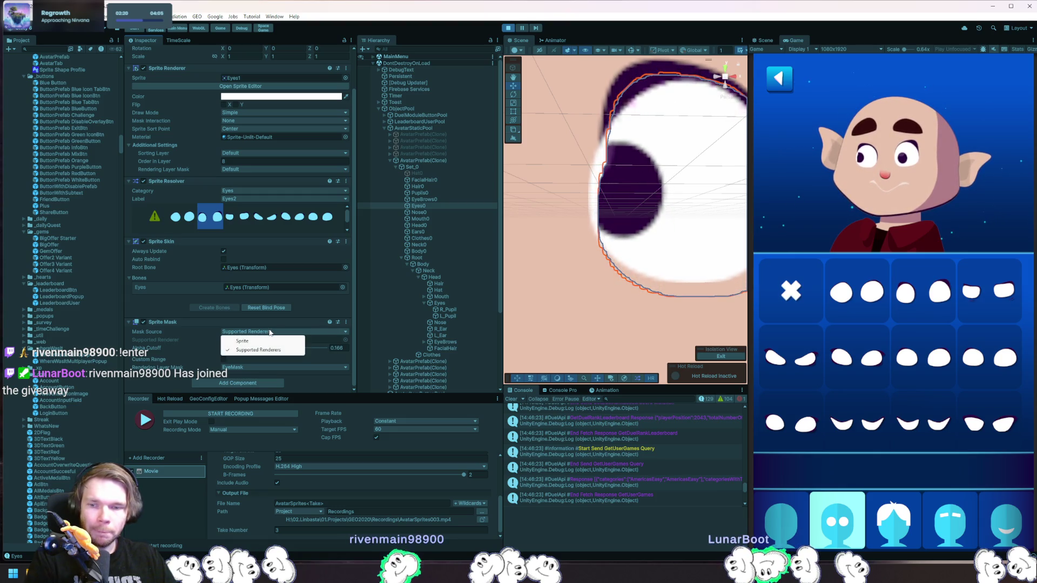
click(171, 333)
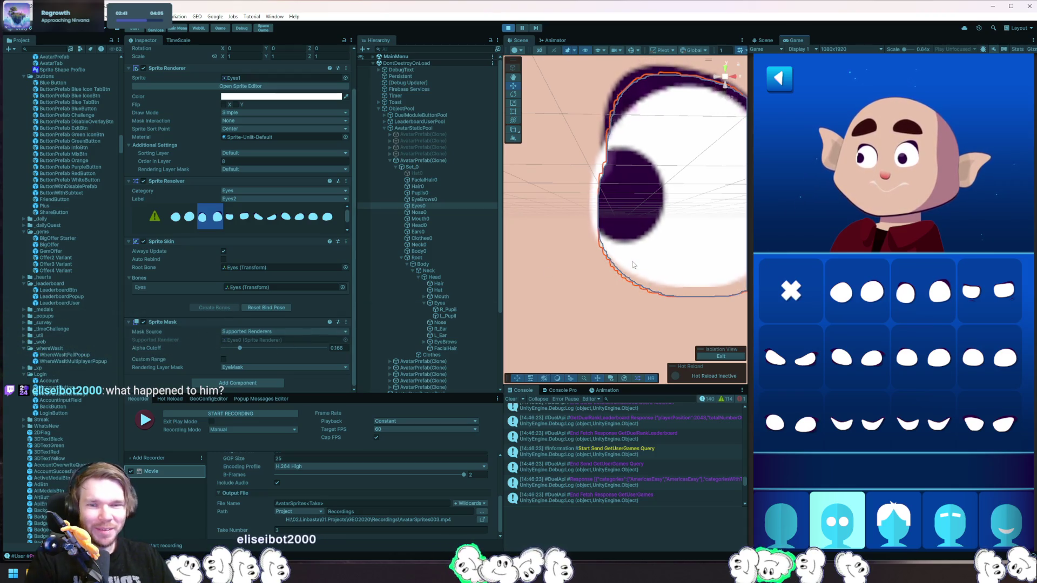
click(468, 309)
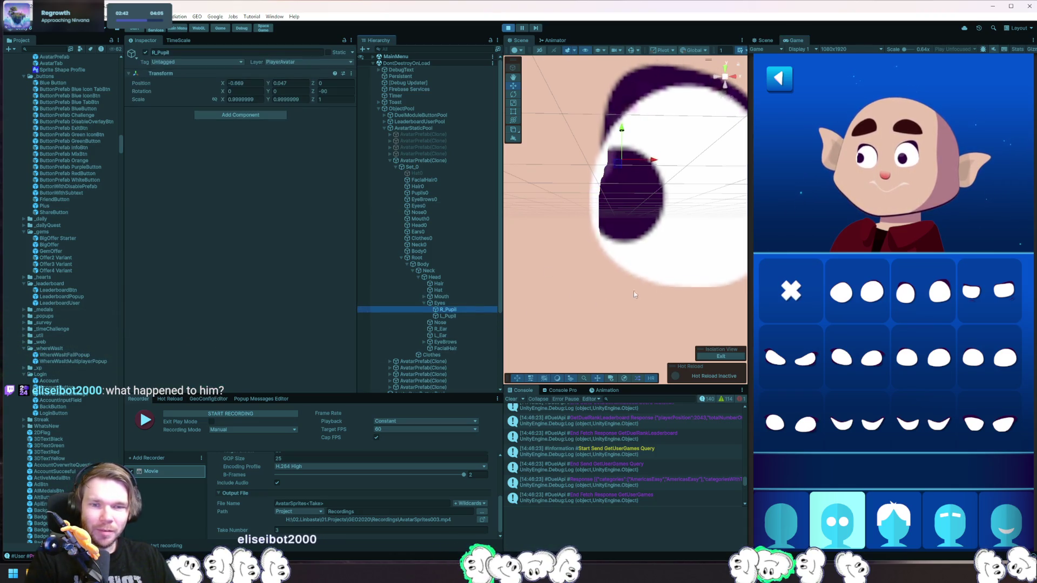